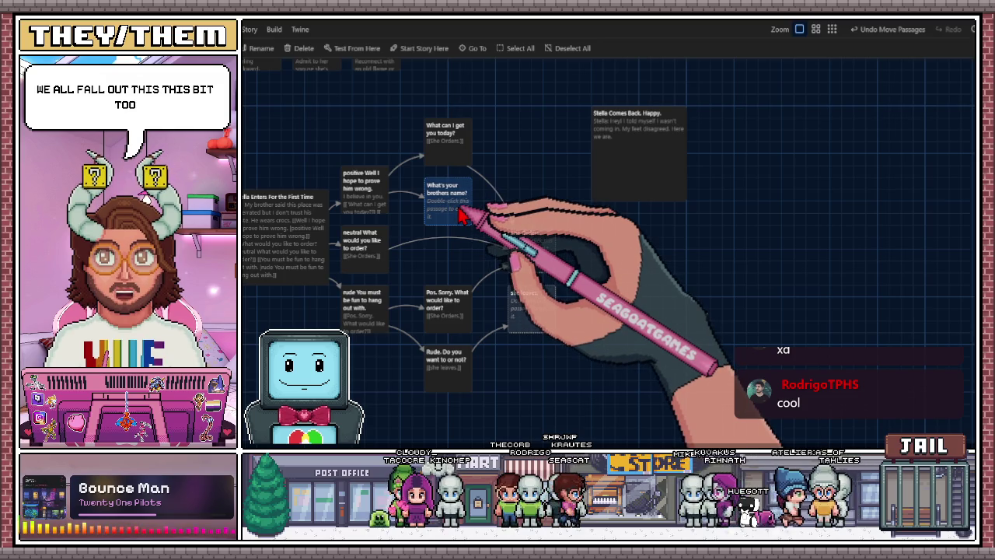
# Open the 'What's your brothers name?' passage from the story map in the editor
pyautogui.doubleClick(459, 215)
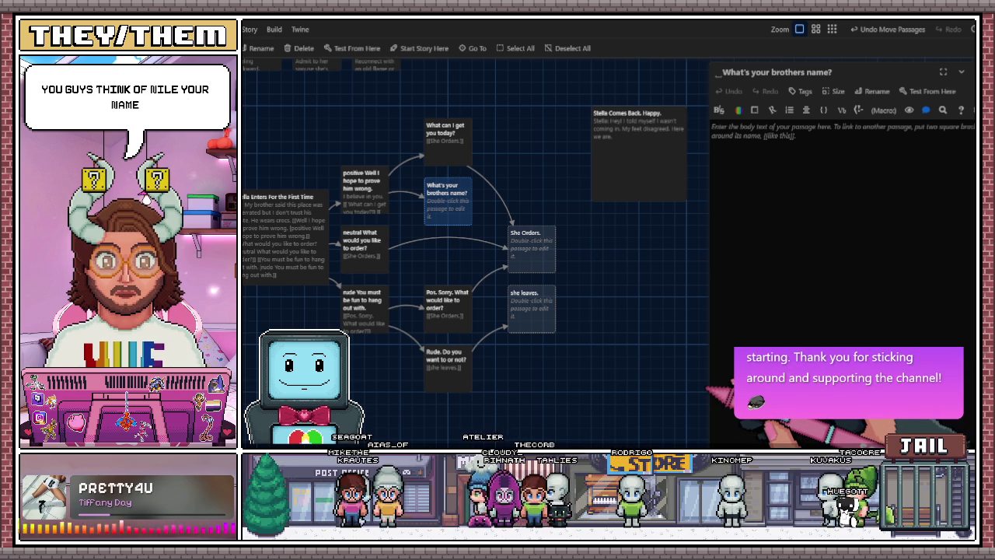
# Write Stella's line calling her brother Nile a jerk, changing 'You have any family?' to 'You got any family?'
pyautogui.write("Stella: Nile. He's a jerk sometimes, but hey that family. Am I right? You have any family? [[")
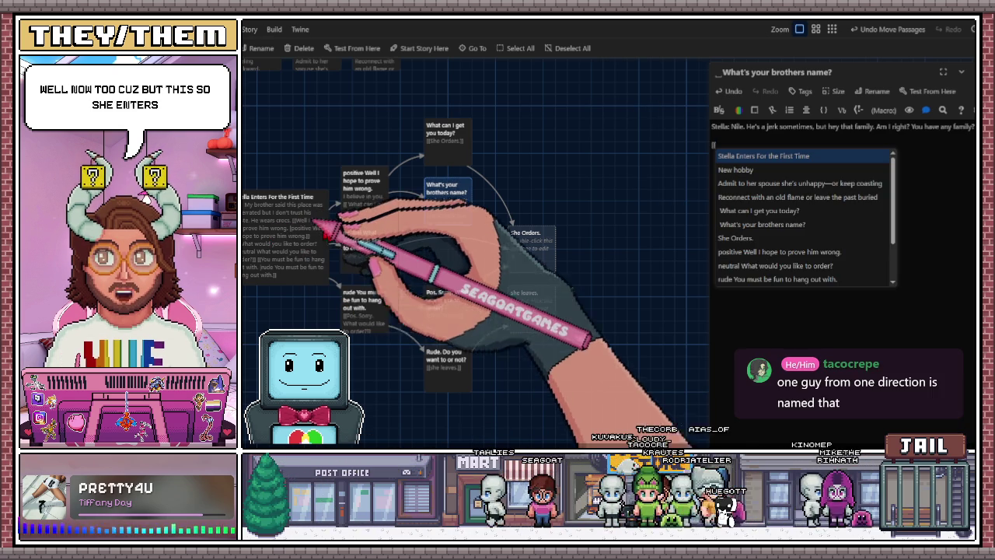
pyautogui.click(359, 203)
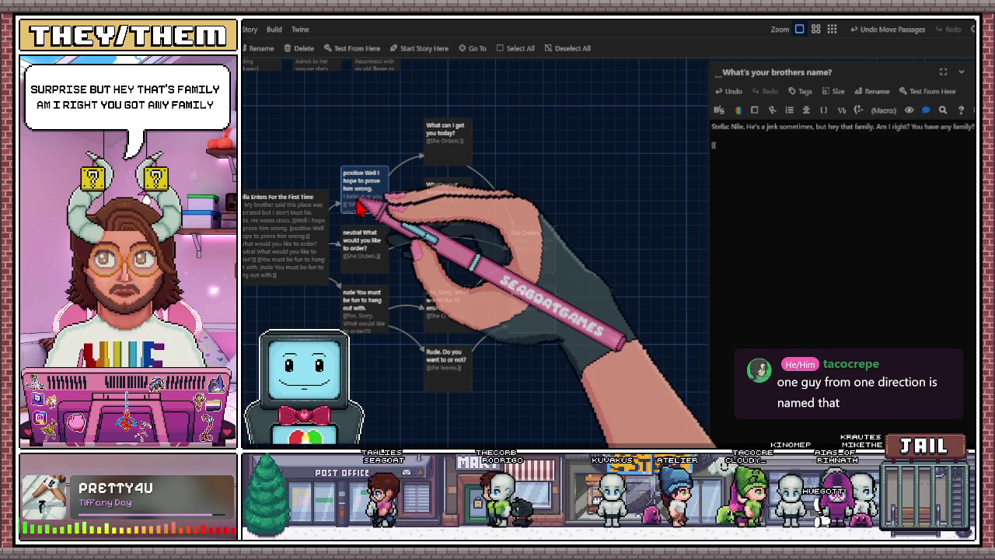
pyautogui.doubleClick(932, 126)
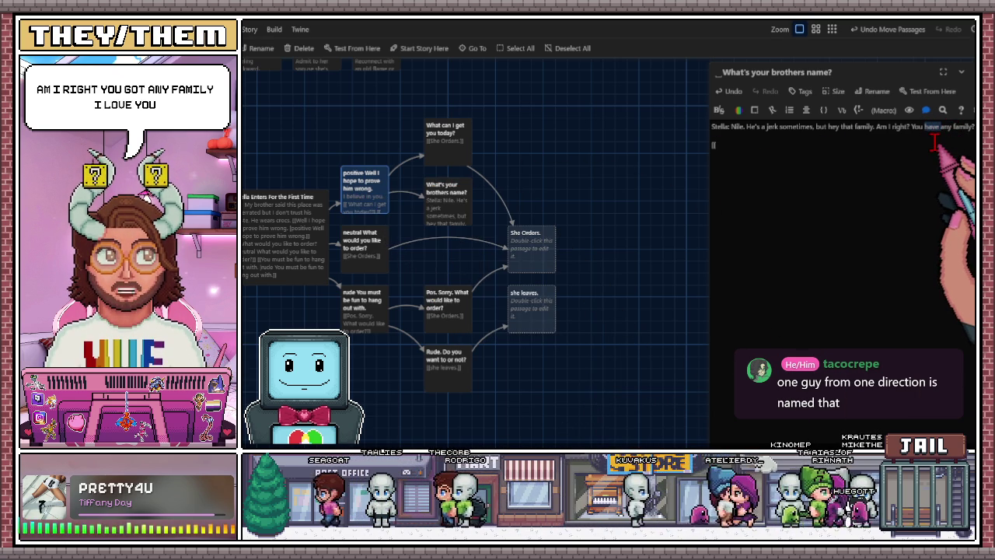
pyautogui.press('BackSpace')
pyautogui.write('ot')
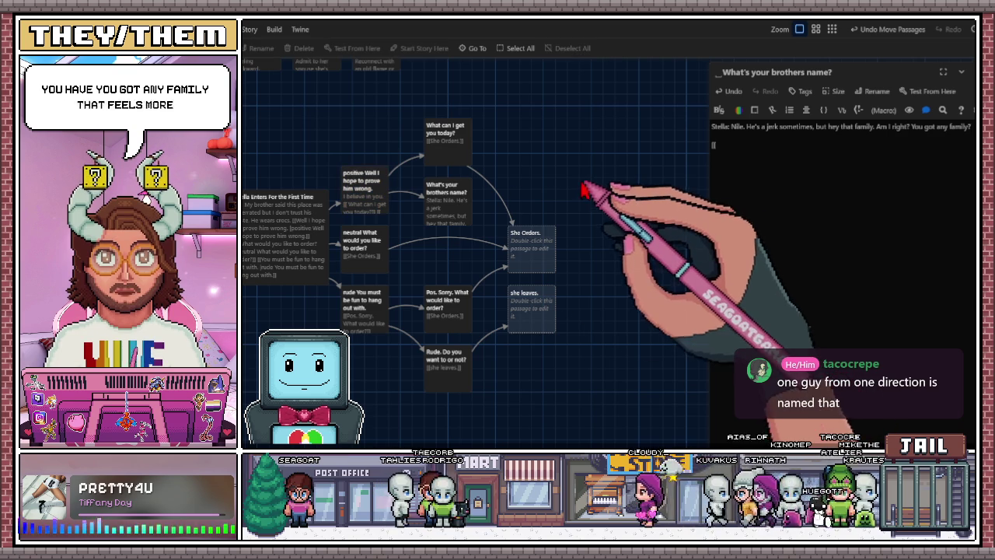
pyautogui.click(452, 202)
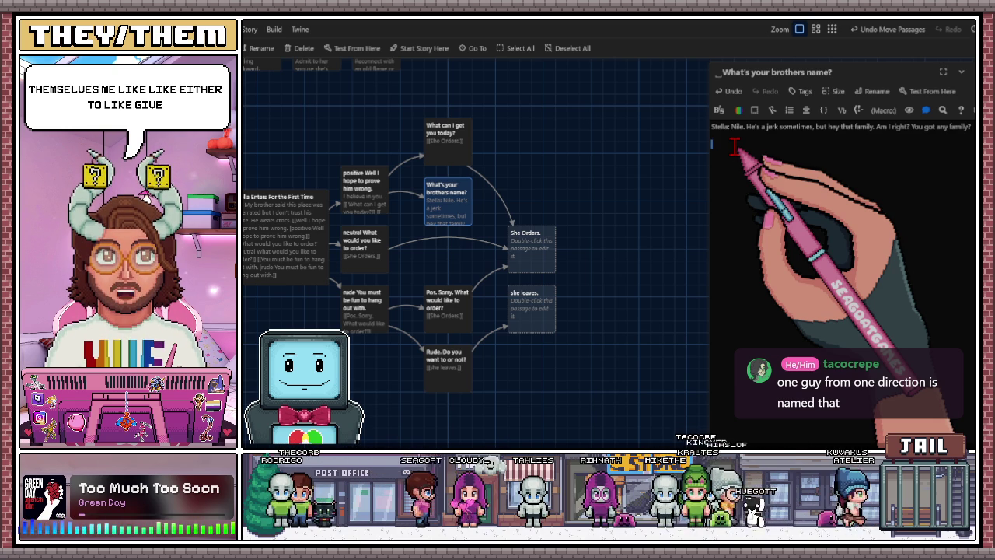
pyautogui.write('Give nc')
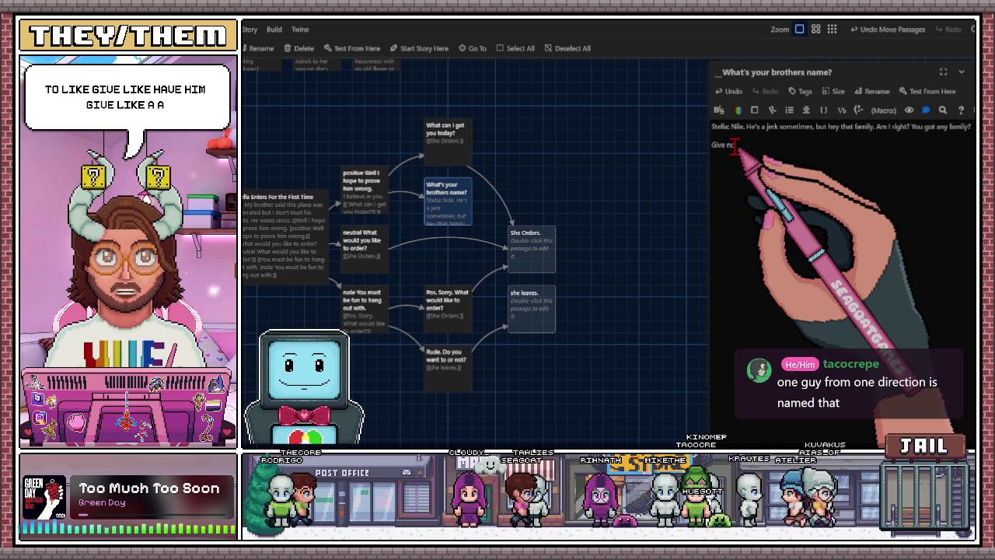
# Add the draft reply lines 'Give nothing', 'I was ise' and 'yes' under Stella's question
pyautogui.write('thing')
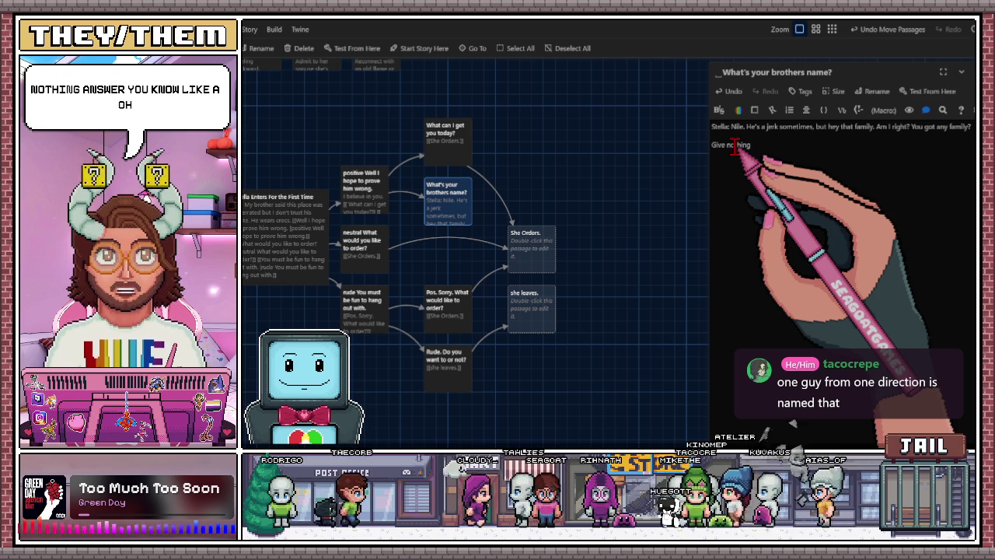
pyautogui.press('Return')
pyautogui.write('I was isekaied')
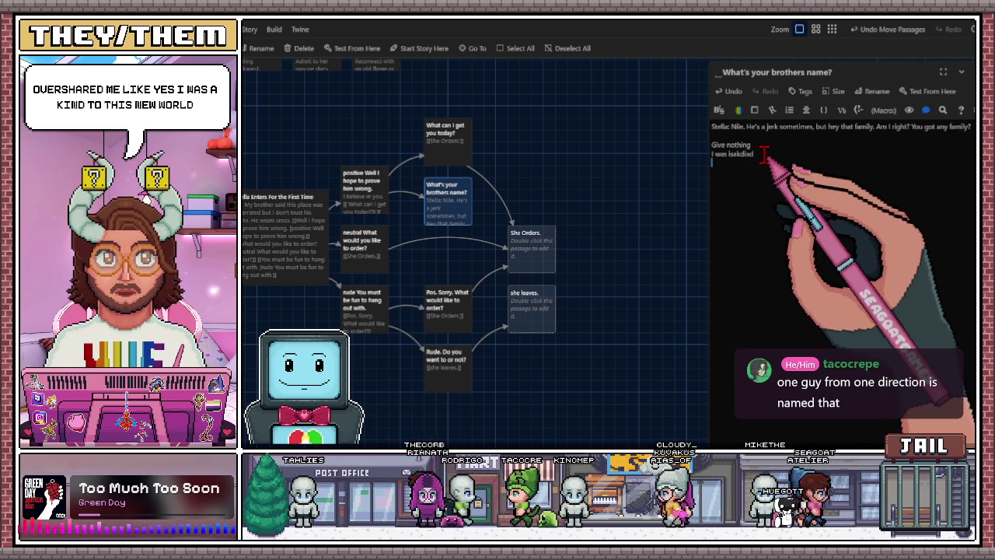
pyautogui.press('BackSpace')
pyautogui.press('BackSpace')
pyautogui.press('BackSpace')
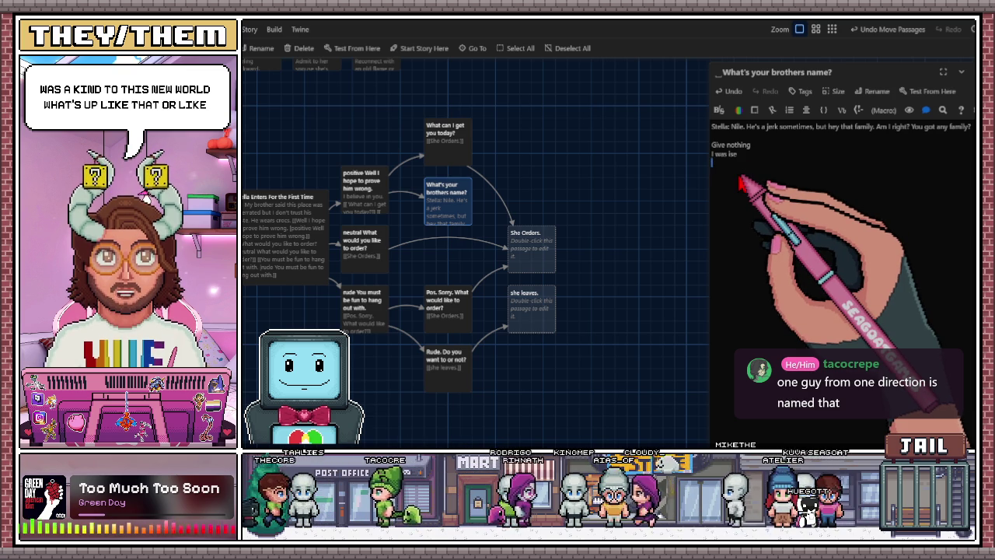
pyautogui.write('yes')
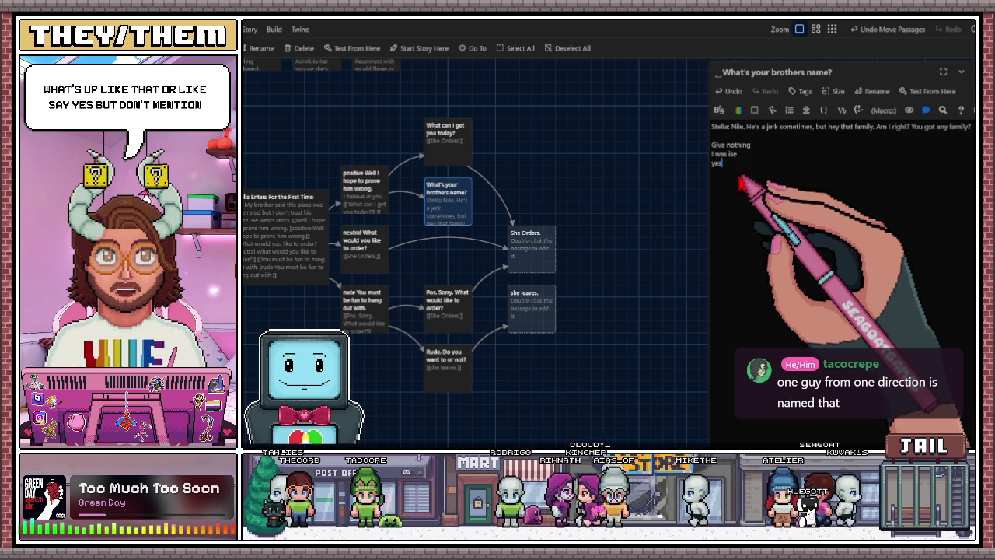
pyautogui.moveTo(666, 216)
pyautogui.mouseDown()
pyautogui.moveTo(588, 256)
pyautogui.moveTo(626, 250)
pyautogui.mouseUp()
# Move 'What can I get you today?' below 'What's your brothers name?' and nudge both passages higher
pyautogui.hscroll(-3, 626, 250)
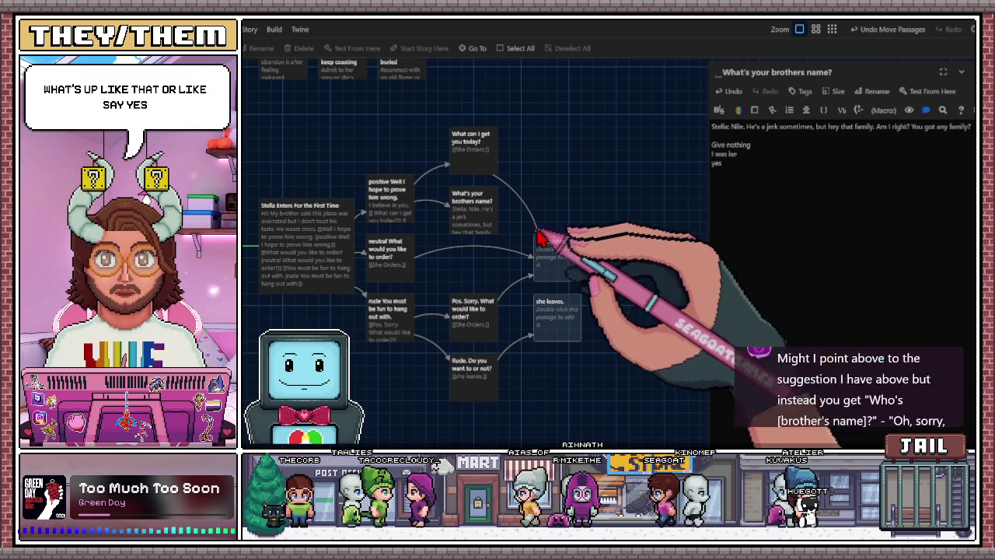
pyautogui.moveTo(476, 152)
pyautogui.mouseDown()
pyautogui.moveTo(477, 235)
pyautogui.moveTo(476, 222)
pyautogui.mouseUp()
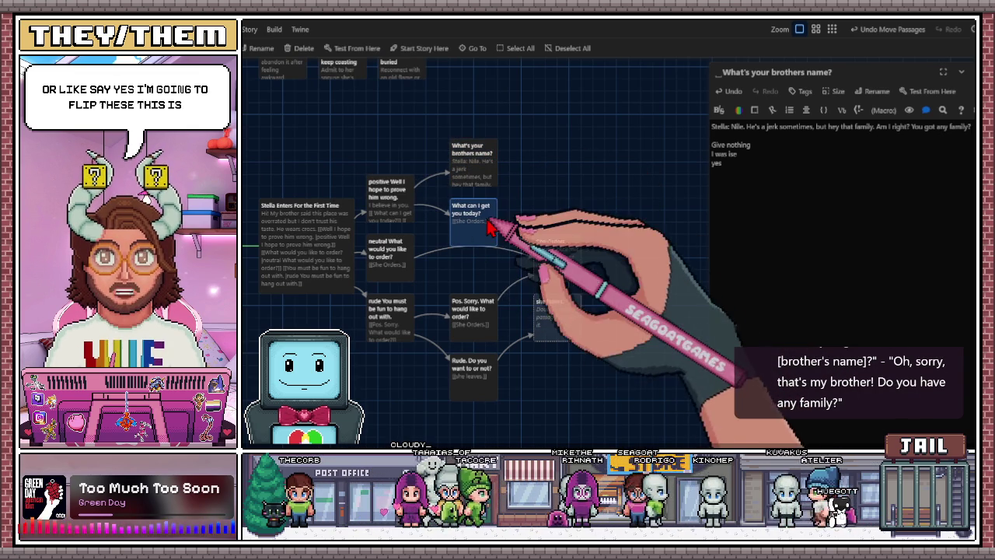
pyautogui.click(478, 172)
pyautogui.click(473, 215)
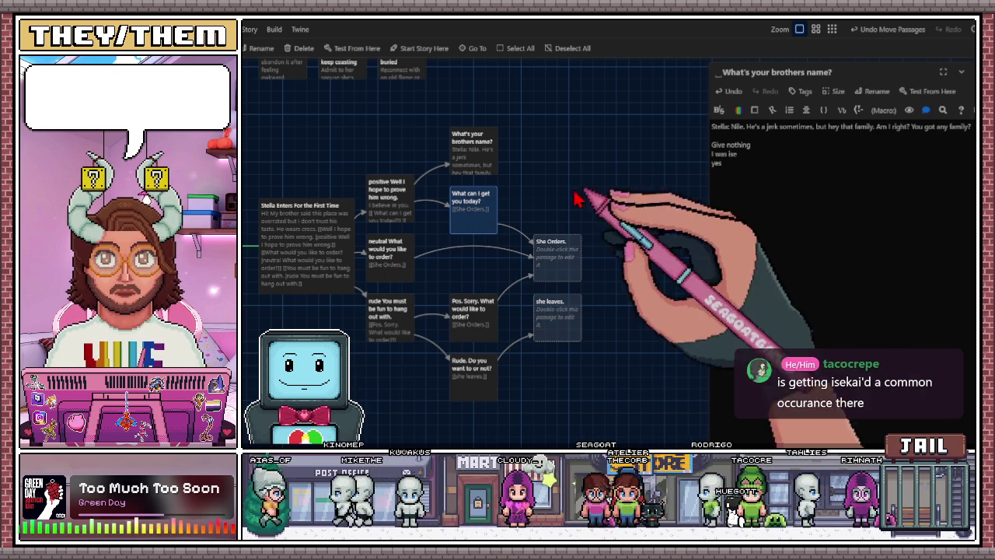
# Turn the first draft line into a link line beginning '[[No.'
pyautogui.click(712, 145)
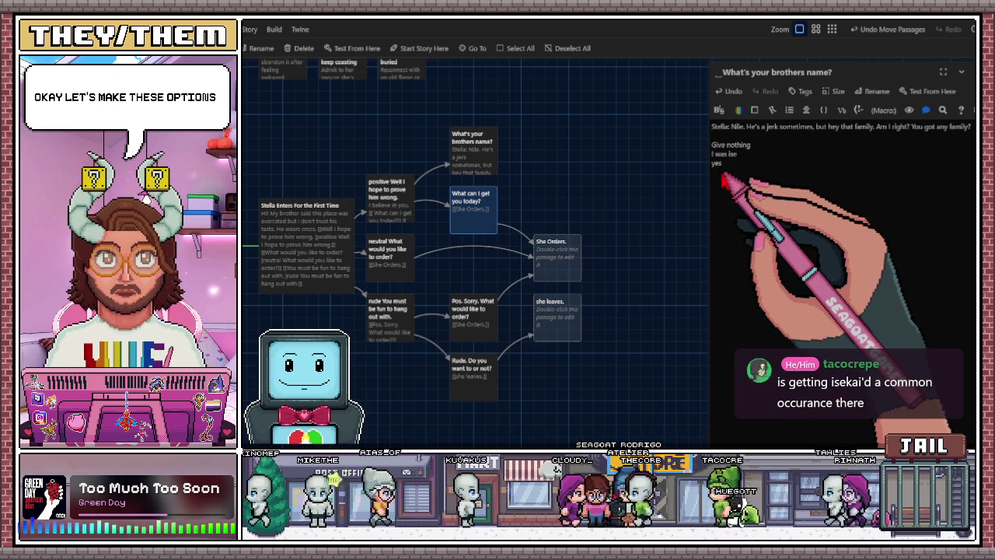
pyautogui.write('[[')
pyautogui.press('Escape')
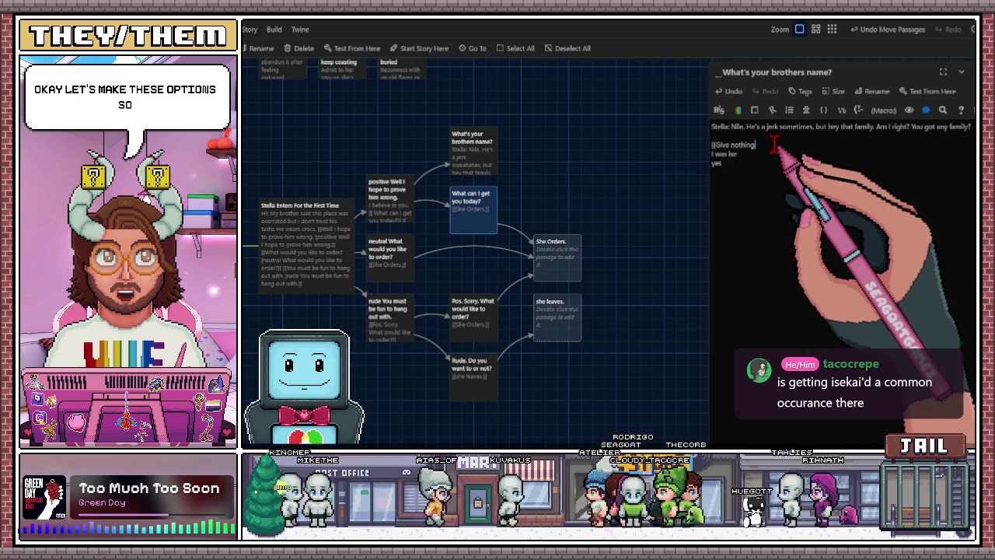
pyautogui.write('G')
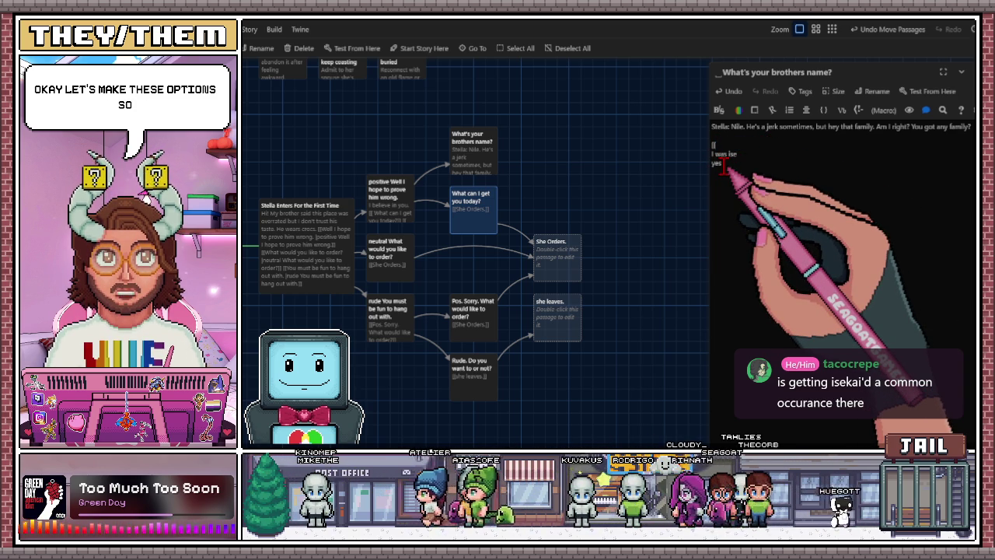
pyautogui.write('no.')
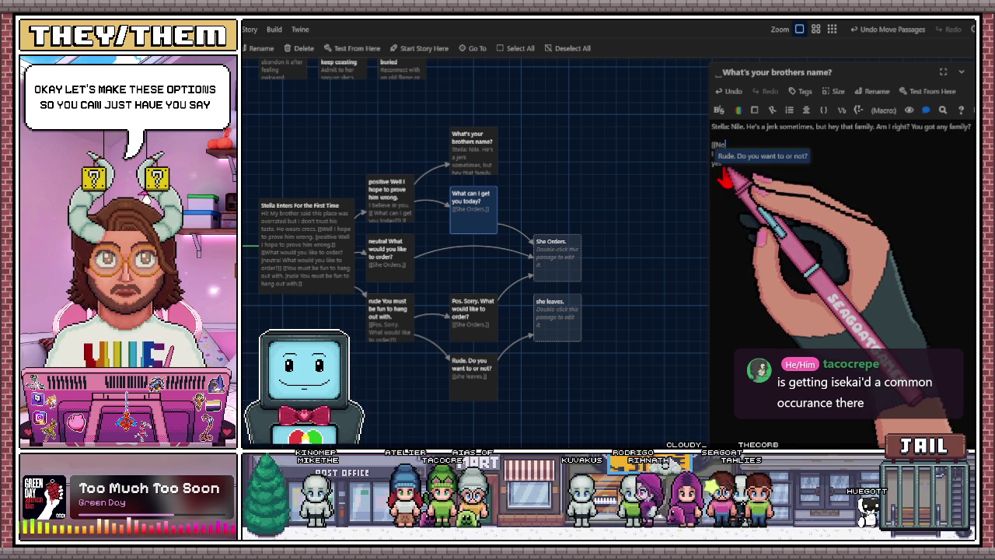
# Delete the leftover 'yes' and unfinished draft lines and start a second '[[No' link line
pyautogui.click(721, 164)
pyautogui.press('BackSpace')
pyautogui.press('BackSpace')
pyautogui.press('BackSpace')
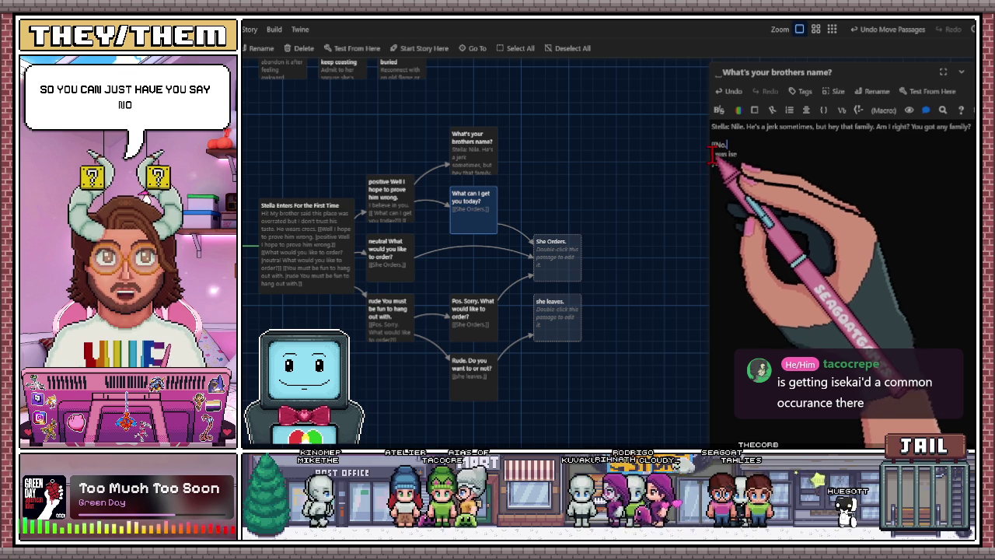
pyautogui.tripleClick(714, 154)
pyautogui.press('BackSpace')
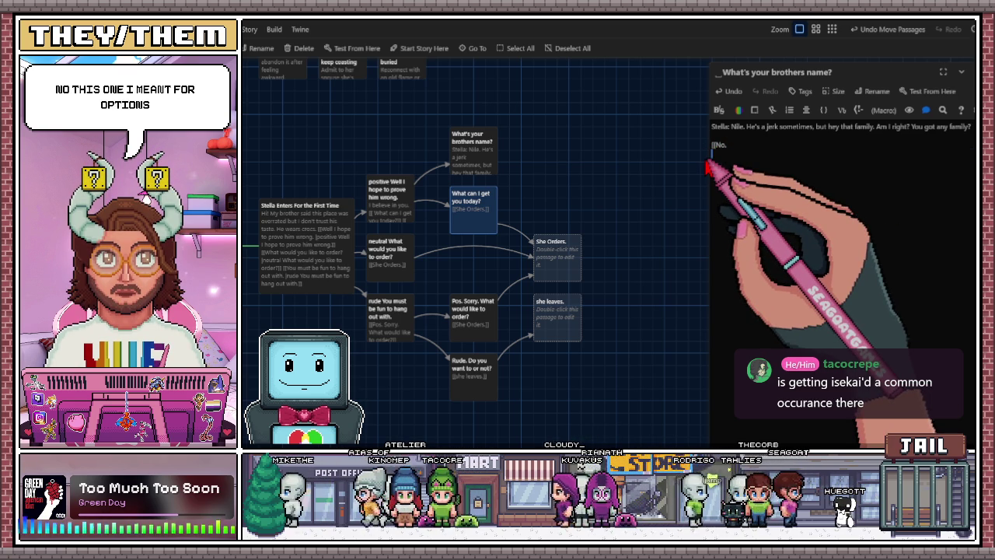
pyautogui.write('[[')
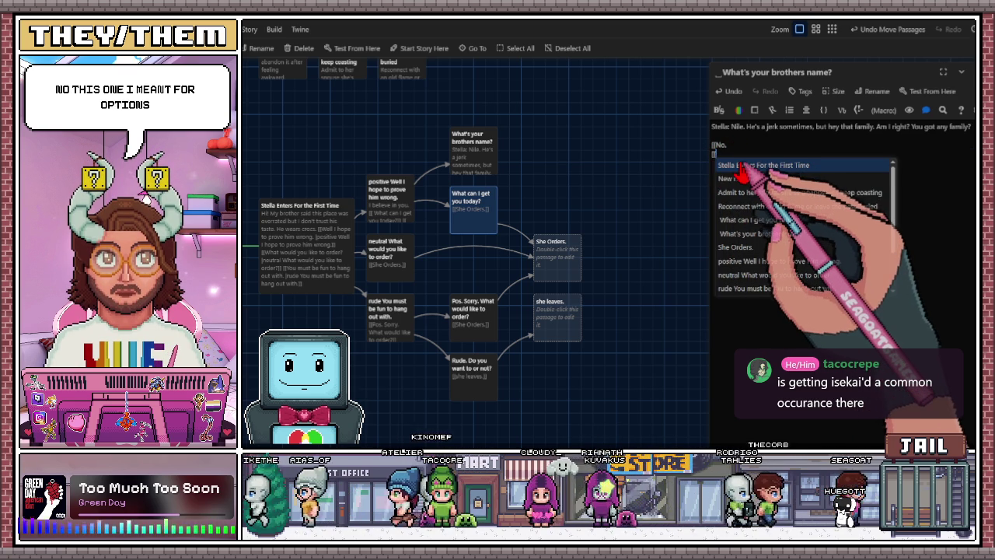
pyautogui.write('no')
pyautogui.click(723, 181)
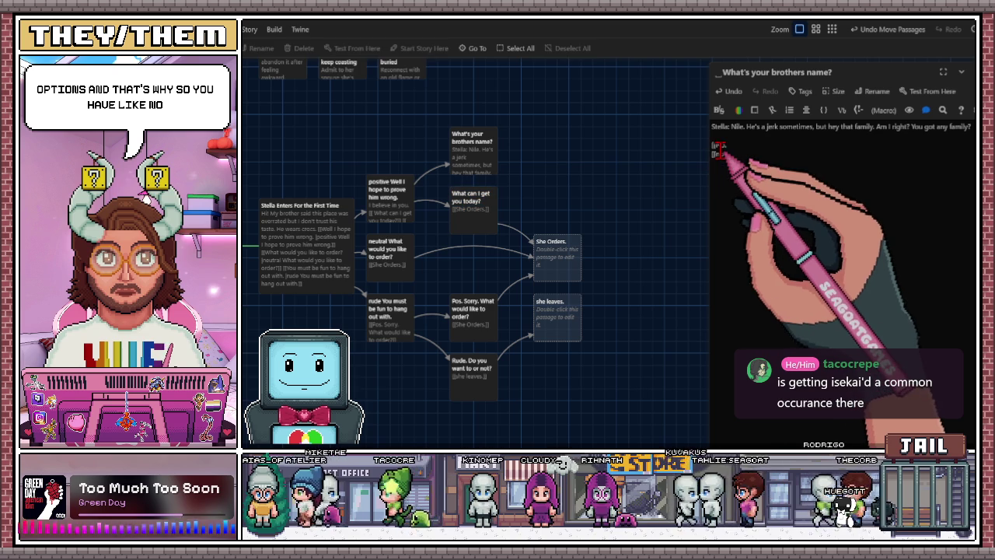
pyautogui.write('No')
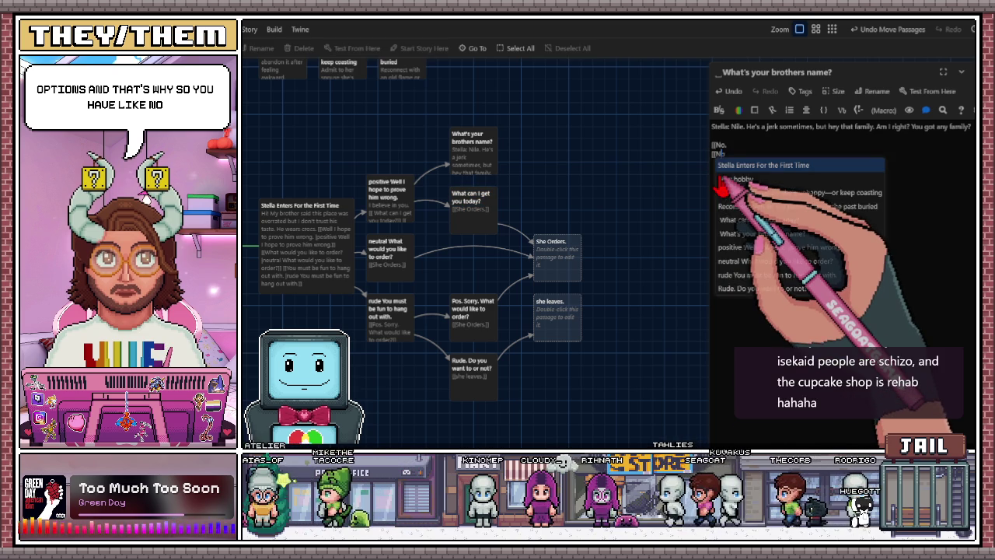
pyautogui.press('Escape')
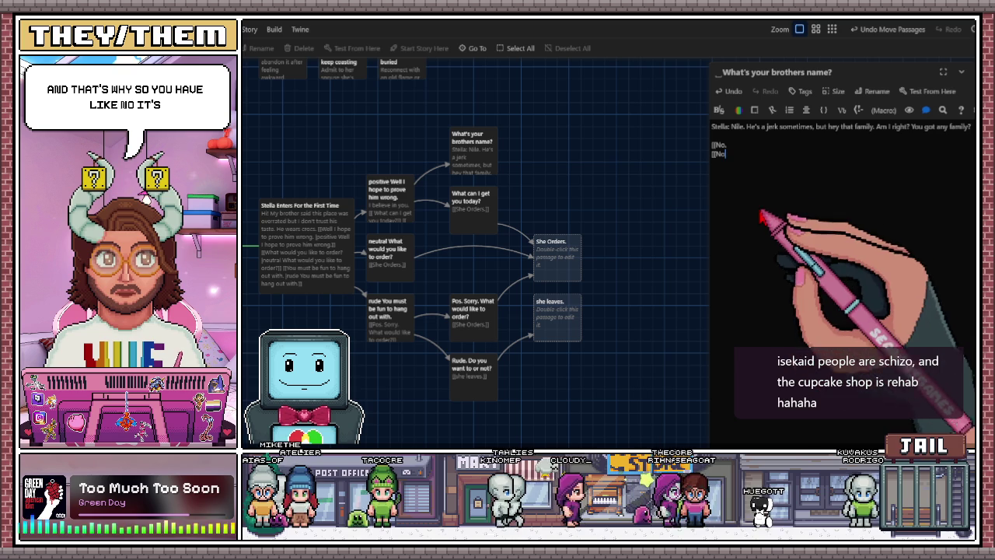
pyautogui.press('Return')
# Start further reply link lines, removing a stray 'Stella Enters' link and adding '.Ya.' to a No line
pyautogui.write('[[')
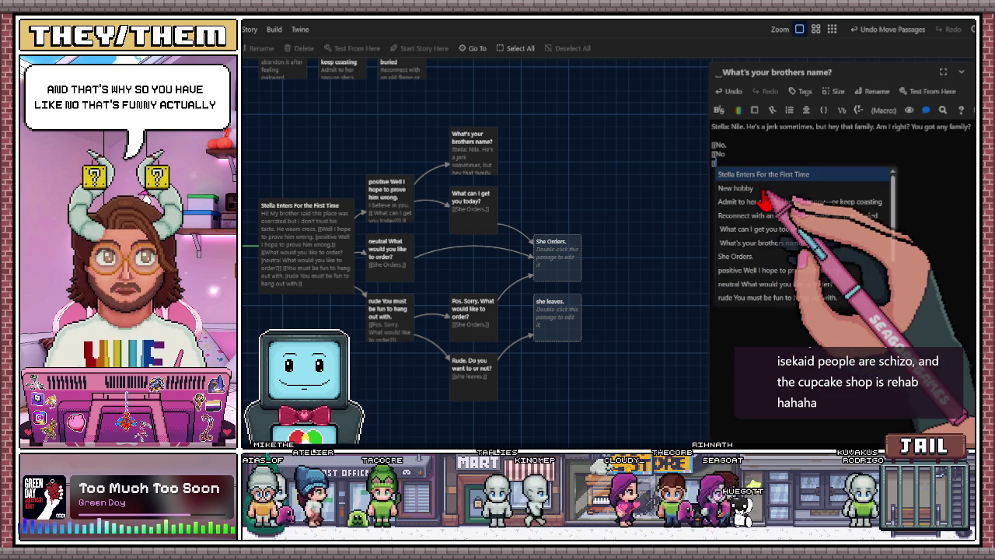
pyautogui.press('Return')
pyautogui.tripleClick(730, 181)
pyautogui.write('[[')
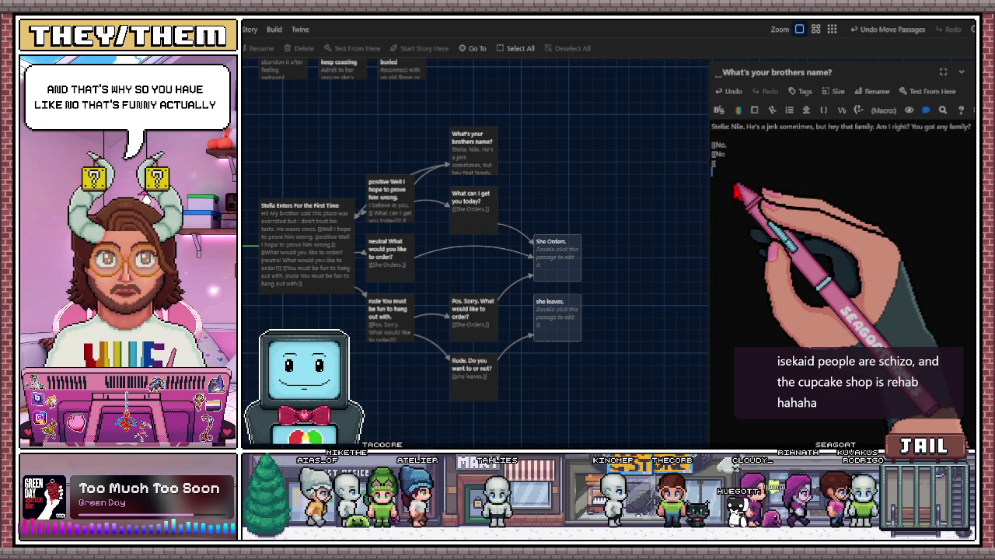
pyautogui.press('Return')
pyautogui.write('[[')
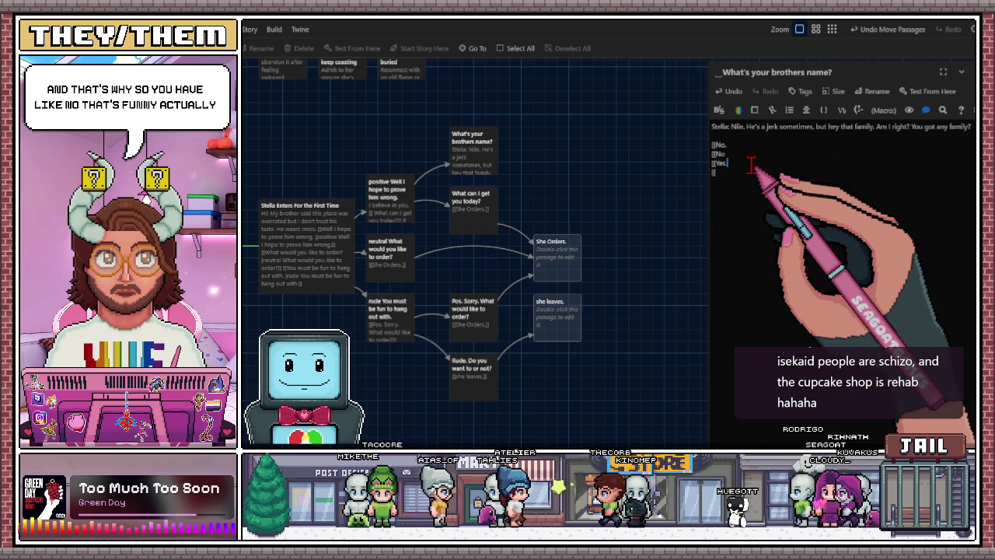
pyautogui.click(743, 154)
pyautogui.write('.')
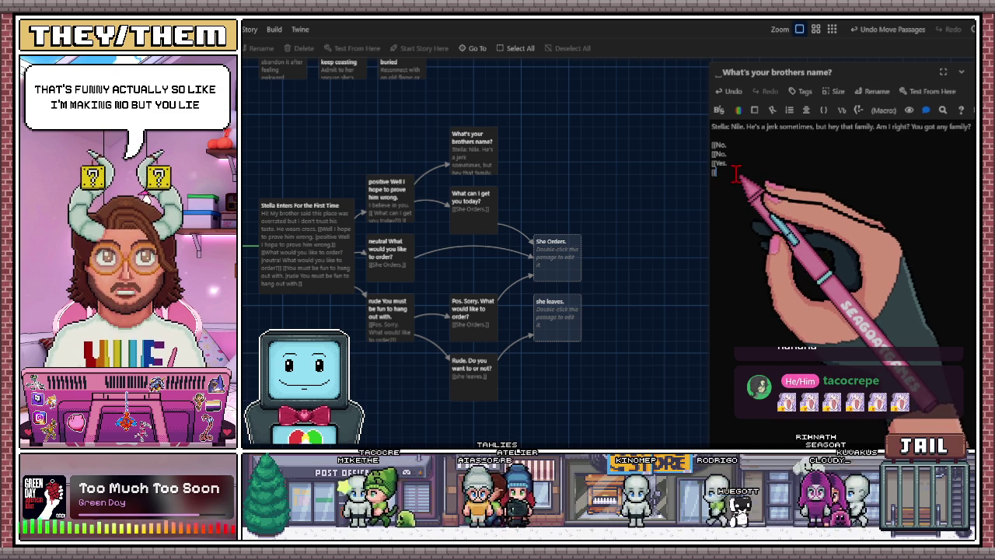
pyautogui.write('Ya')
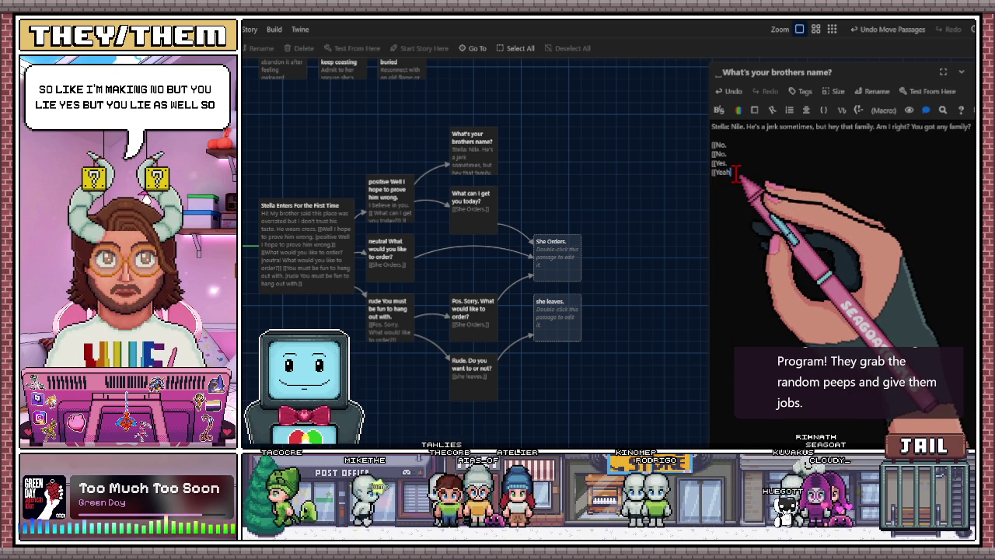
pyautogui.write('.')
# Extend the first reply to 'No. I don't.' and close the 'No. I did did but no any more.' link
pyautogui.click(729, 144)
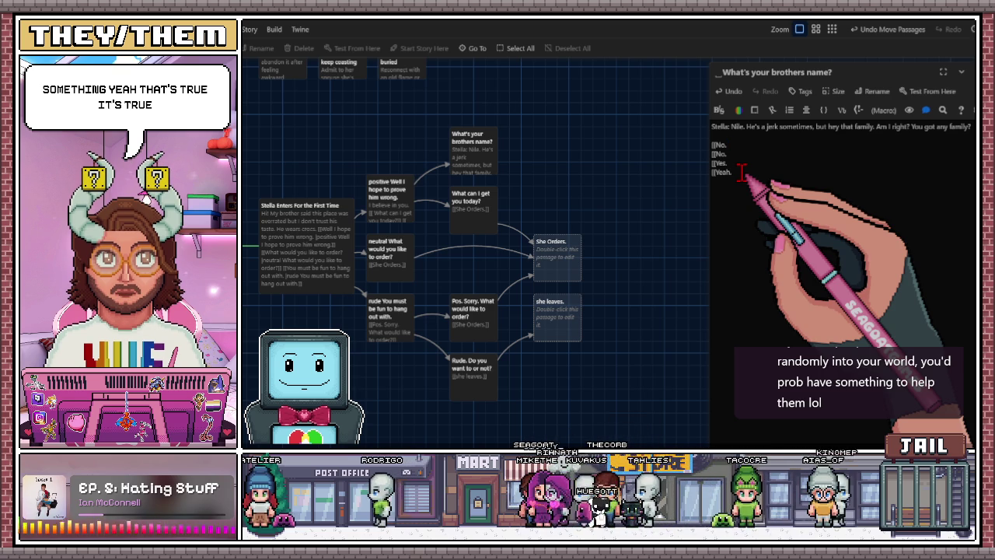
pyautogui.write(' I do')
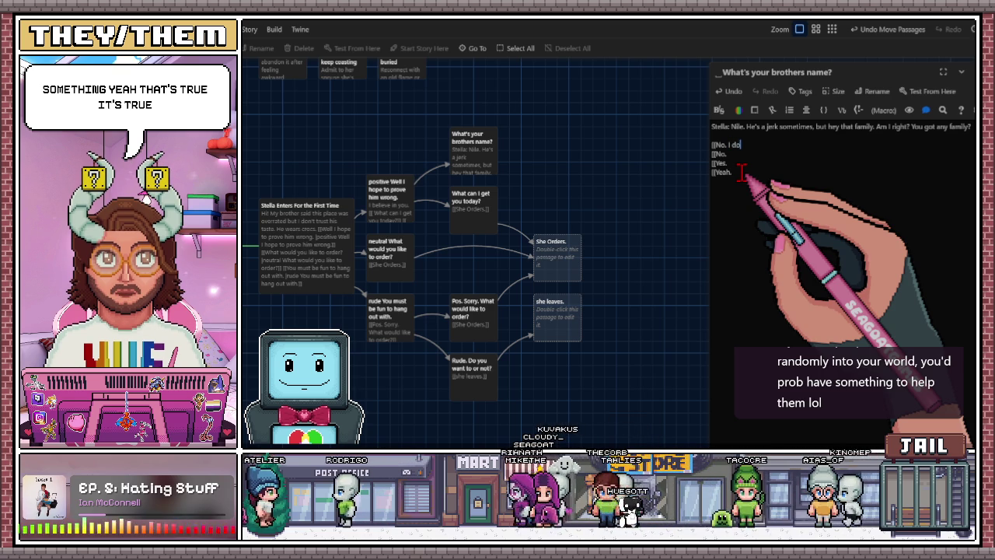
pyautogui.write("n't")
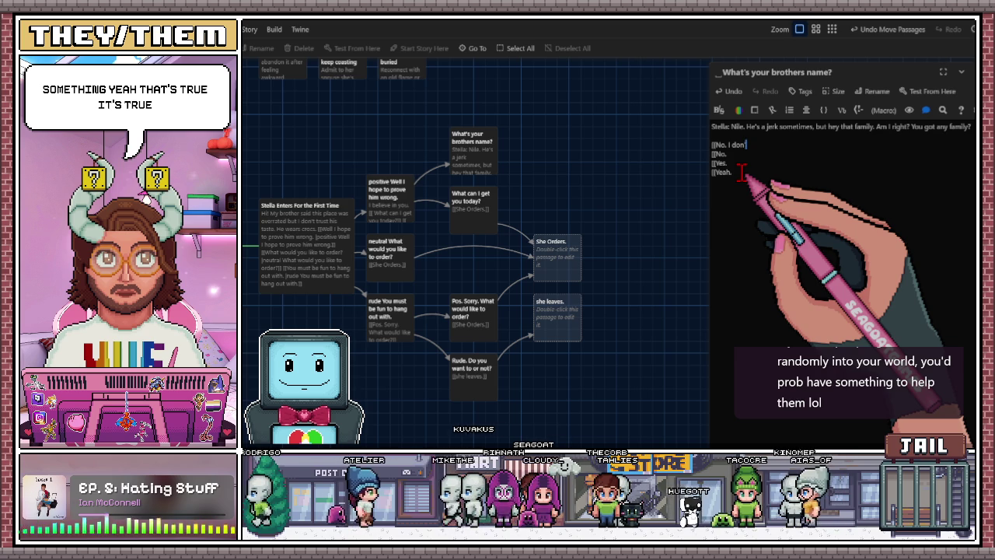
pyautogui.write('.')
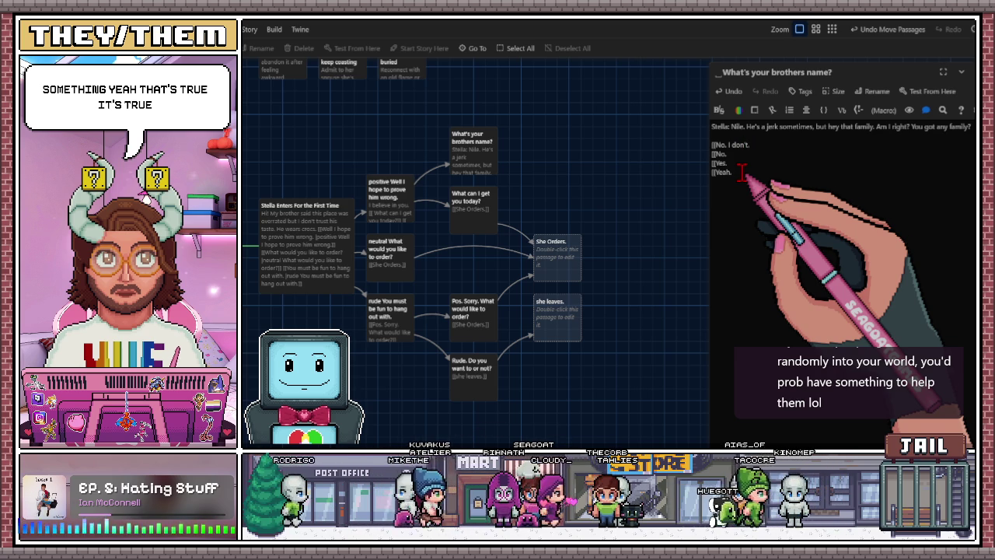
pyautogui.press('Down')
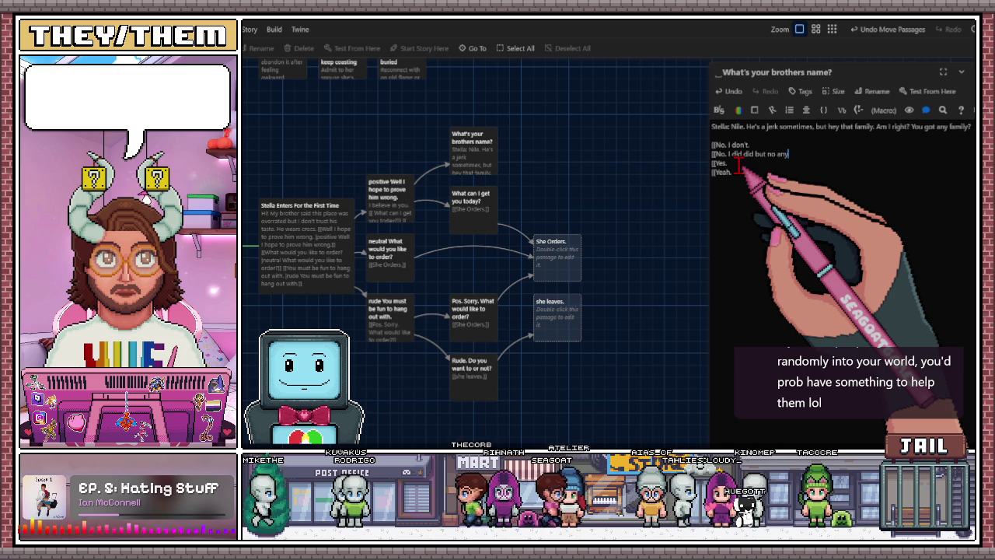
pyautogui.write(' more.')
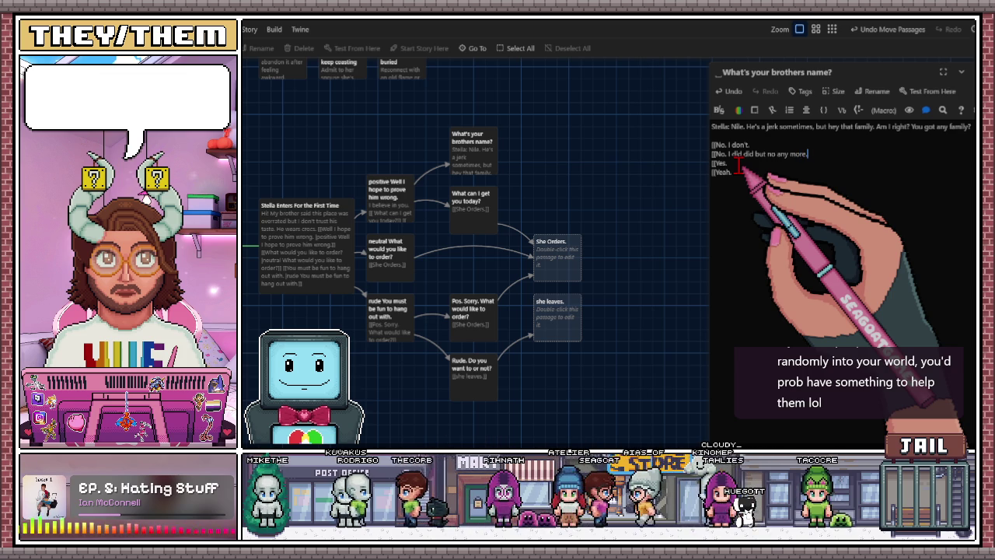
pyautogui.write(']]')
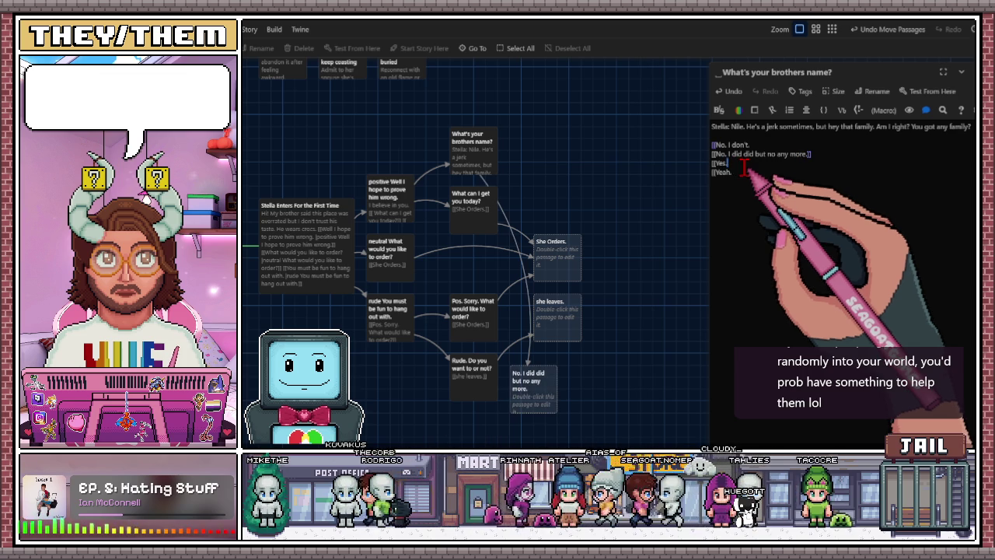
pyautogui.moveTo(520, 410)
pyautogui.mouseDown()
pyautogui.moveTo(560, 182)
pyautogui.moveTo(542, 134)
pyautogui.mouseUp()
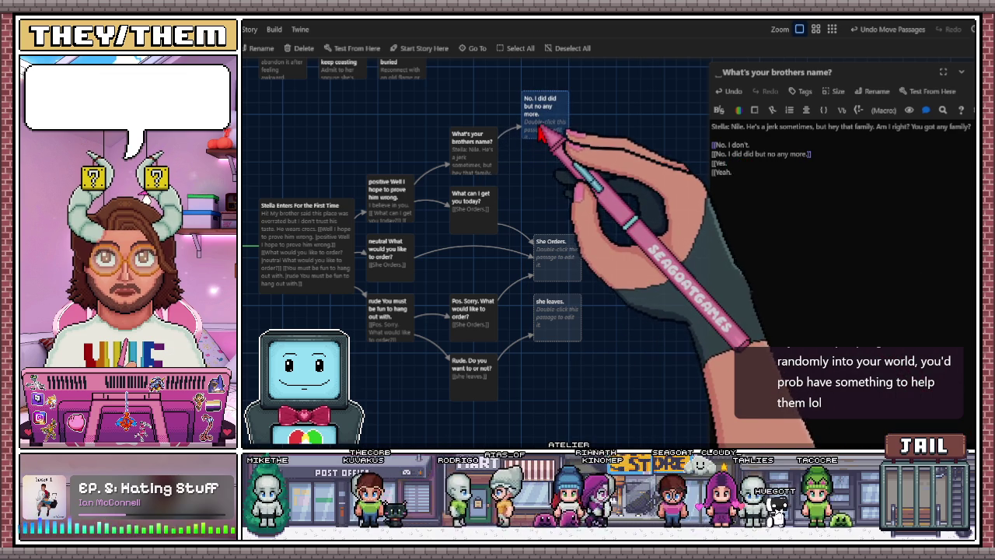
# Extend the first reply link to read 'No. I don't. What can I get you today.'
pyautogui.click(763, 145)
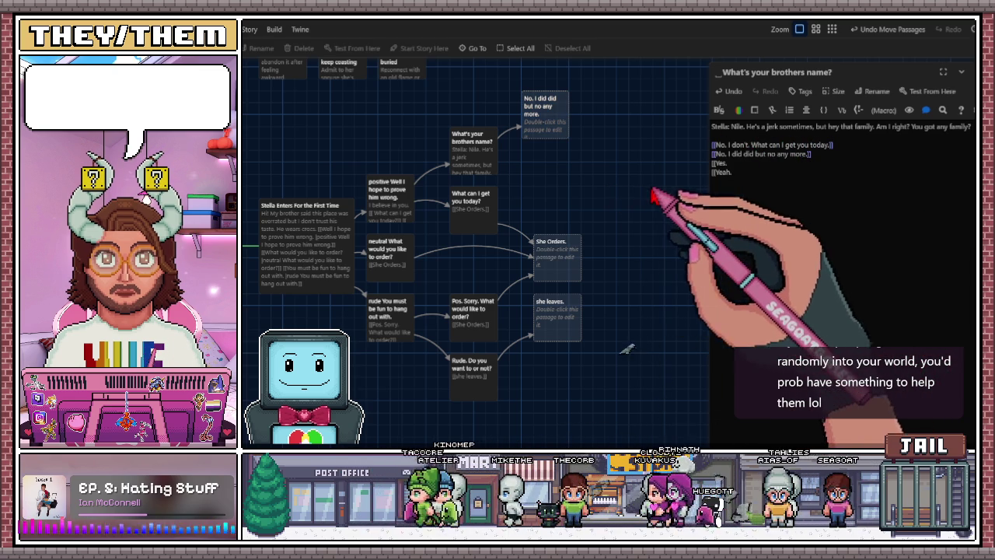
# Place the new 'No. I don't' passage near the replies and shift 'She Orders.' and 'she leaves.' aside
pyautogui.click(616, 215)
pyautogui.moveTo(540, 400)
pyautogui.mouseDown()
pyautogui.moveTo(619, 204)
pyautogui.moveTo(616, 177)
pyautogui.moveTo(613, 193)
pyautogui.moveTo(625, 194)
pyautogui.moveTo(628, 155)
pyautogui.moveTo(619, 178)
pyautogui.mouseUp()
pyautogui.scroll(-1, 516, 272)
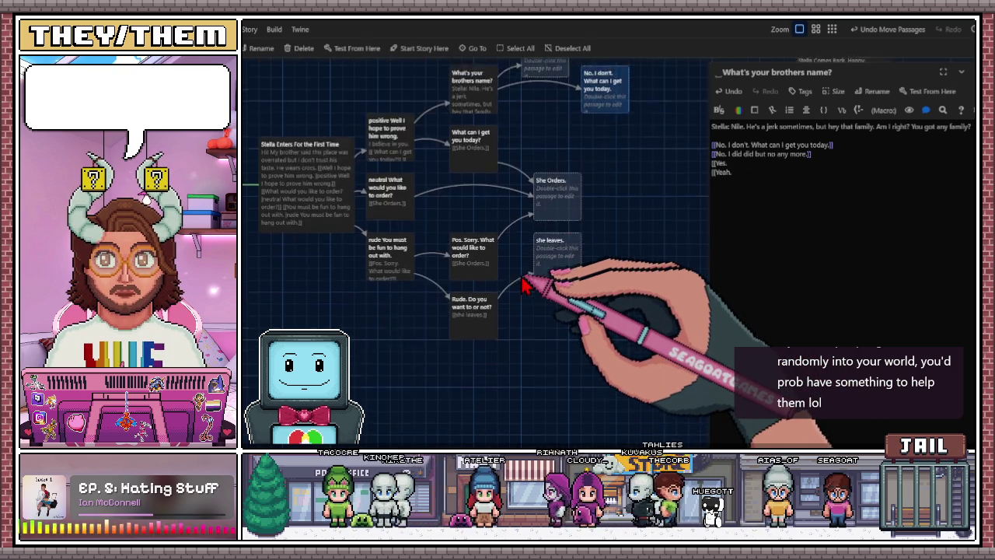
pyautogui.scroll(2, 526, 284)
pyautogui.moveTo(549, 288)
pyautogui.mouseDown()
pyautogui.moveTo(671, 264)
pyautogui.moveTo(661, 297)
pyautogui.mouseUp()
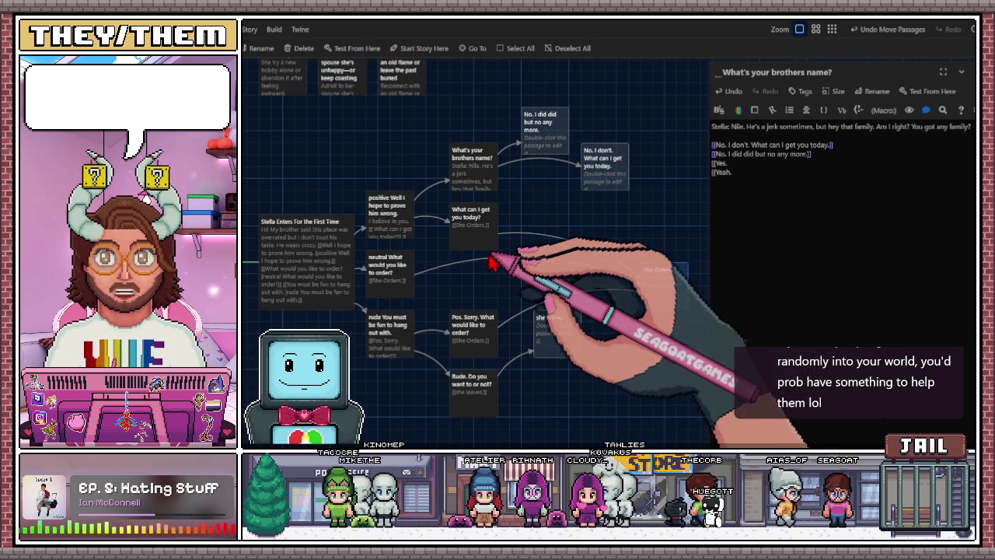
pyautogui.scroll(-1, 492, 266)
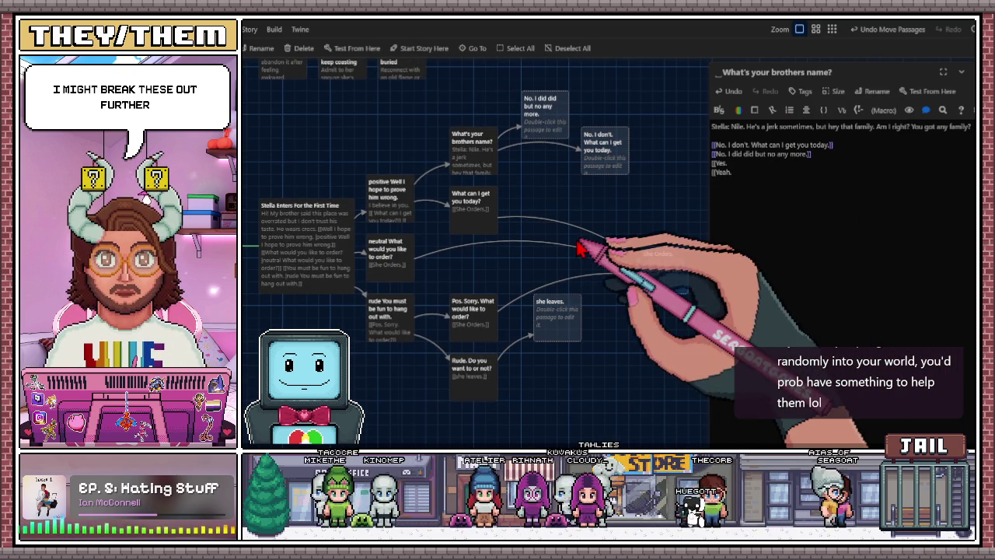
pyautogui.click(816, 29)
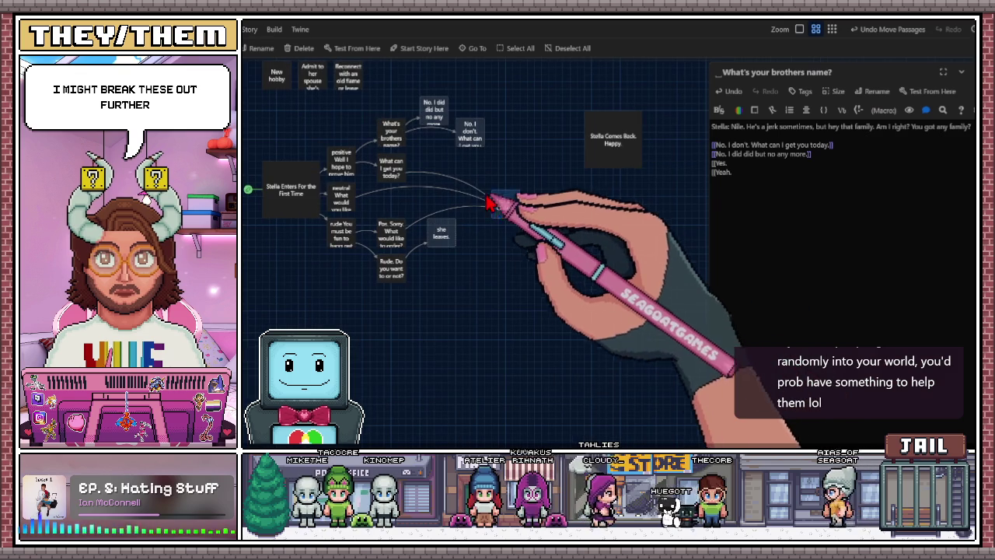
pyautogui.moveTo(501, 209); pyautogui.dragTo(510, 165)
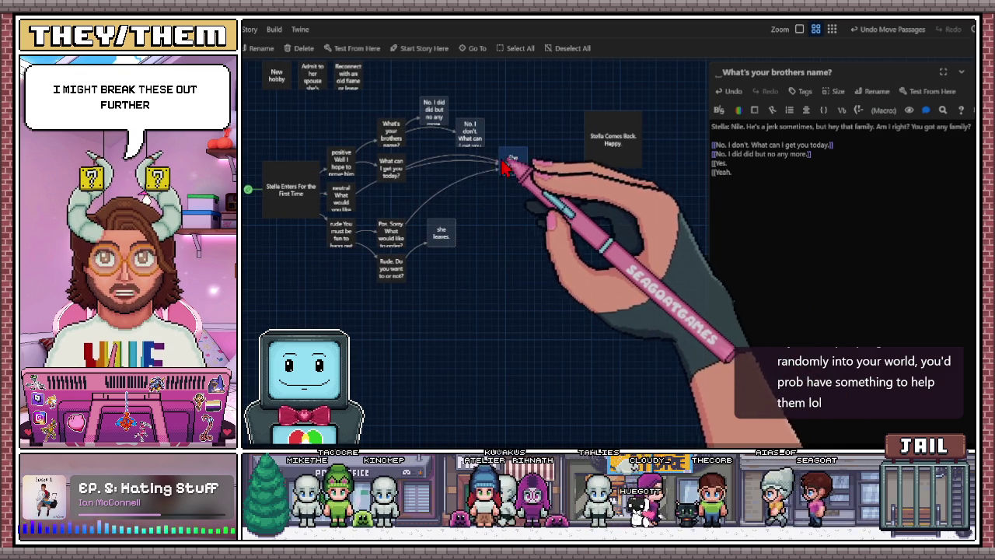
pyautogui.click(799, 29)
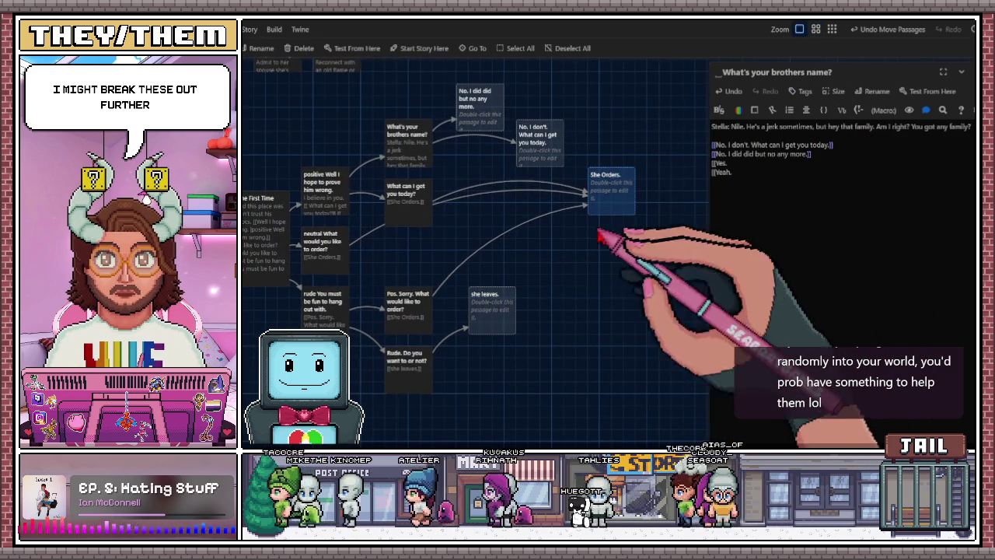
pyautogui.moveTo(548, 322); pyautogui.dragTo(649, 268)
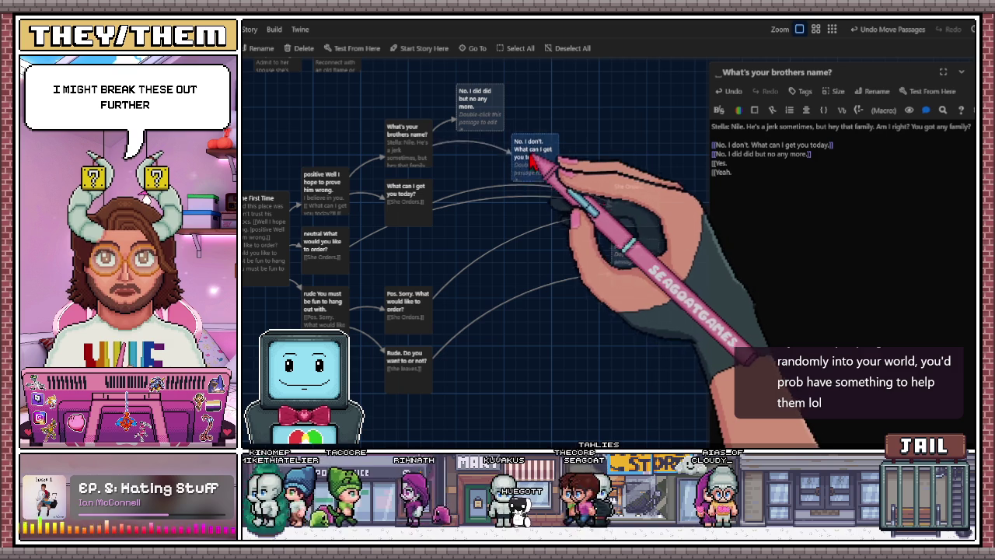
# Stack 'No. I don't' under the 'No. I did did' passage and move 'she leaves.' lower
pyautogui.click(478, 128)
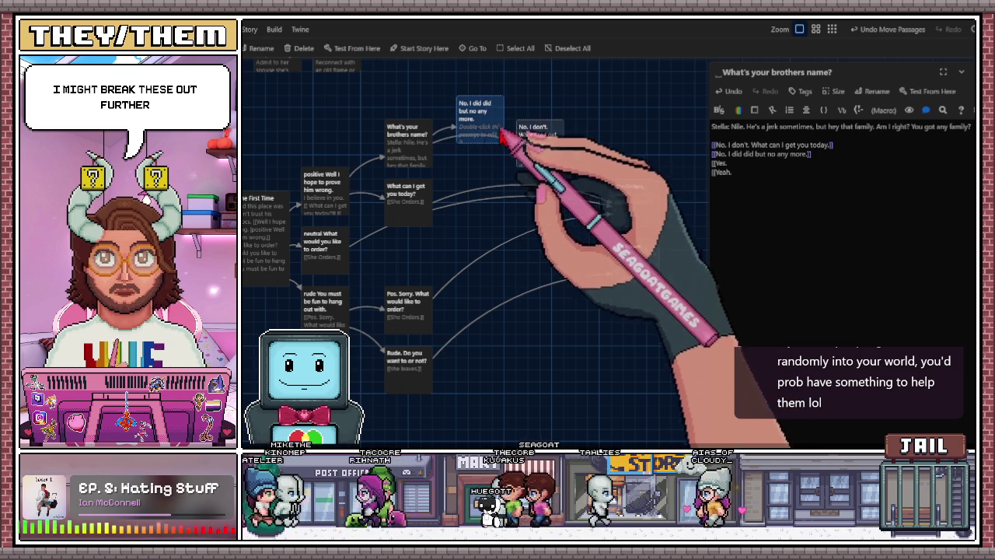
pyautogui.moveTo(544, 163); pyautogui.dragTo(536, 175)
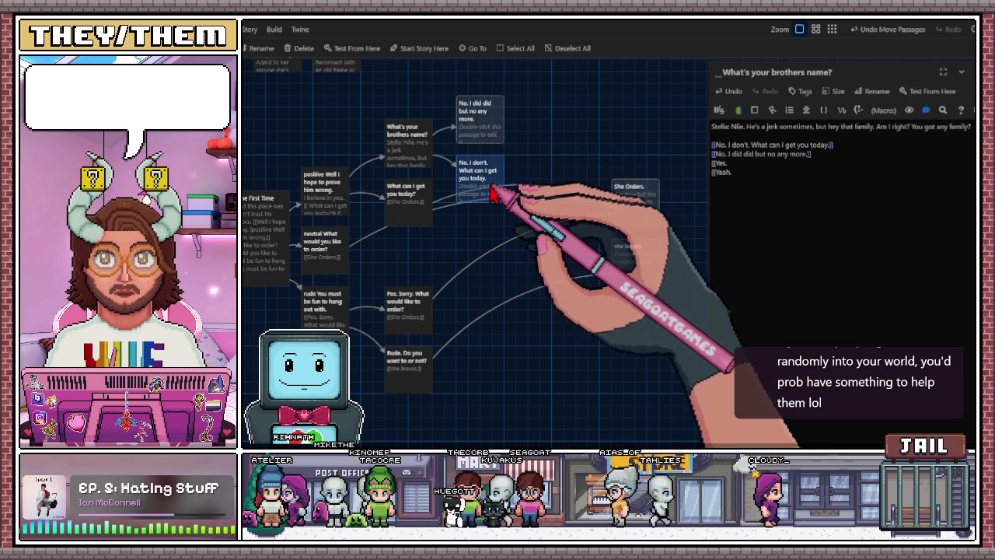
pyautogui.moveTo(488, 138)
pyautogui.mouseDown()
pyautogui.moveTo(498, 120)
pyautogui.moveTo(486, 89)
pyautogui.moveTo(484, 100)
pyautogui.mouseUp()
pyautogui.moveTo(490, 174); pyautogui.dragTo(493, 144)
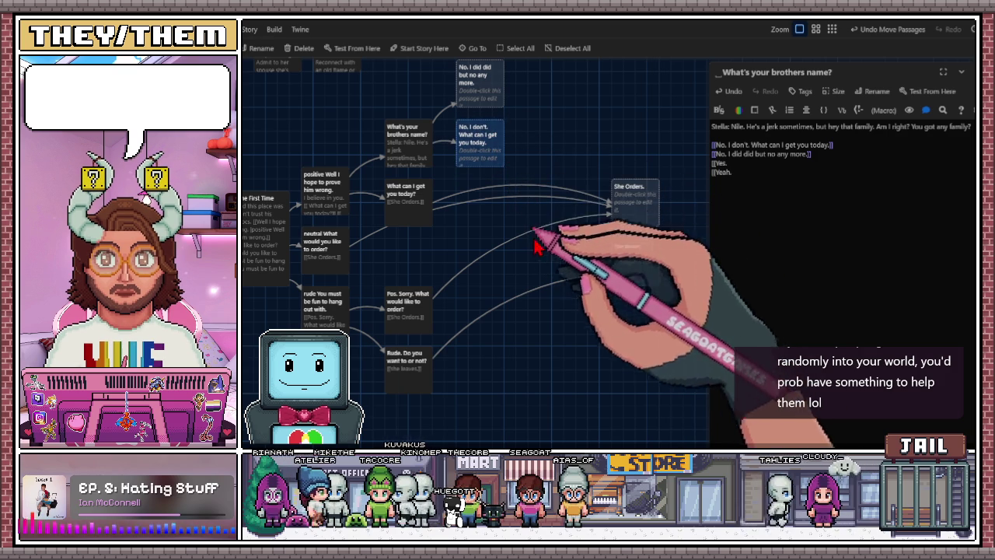
pyautogui.moveTo(642, 281); pyautogui.dragTo(636, 373)
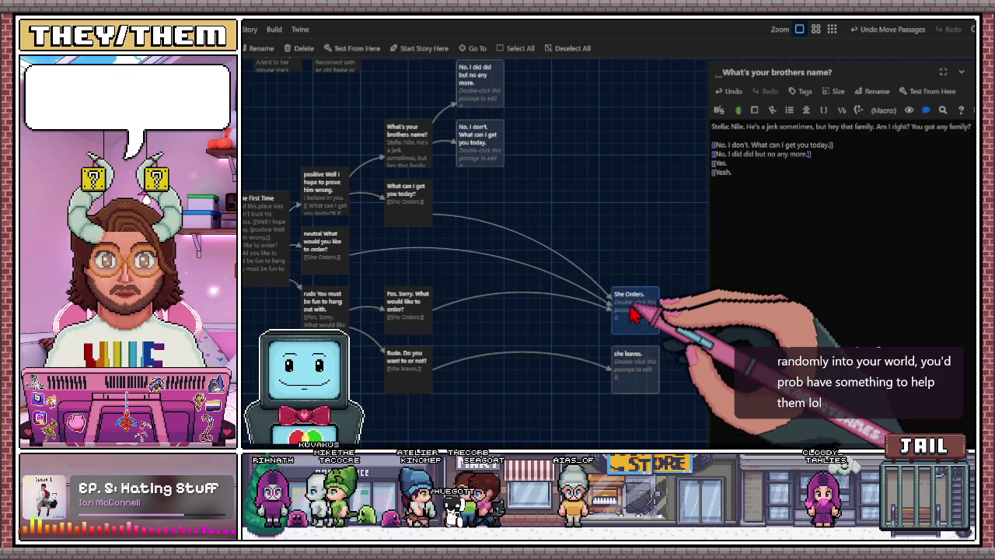
pyautogui.click(562, 245)
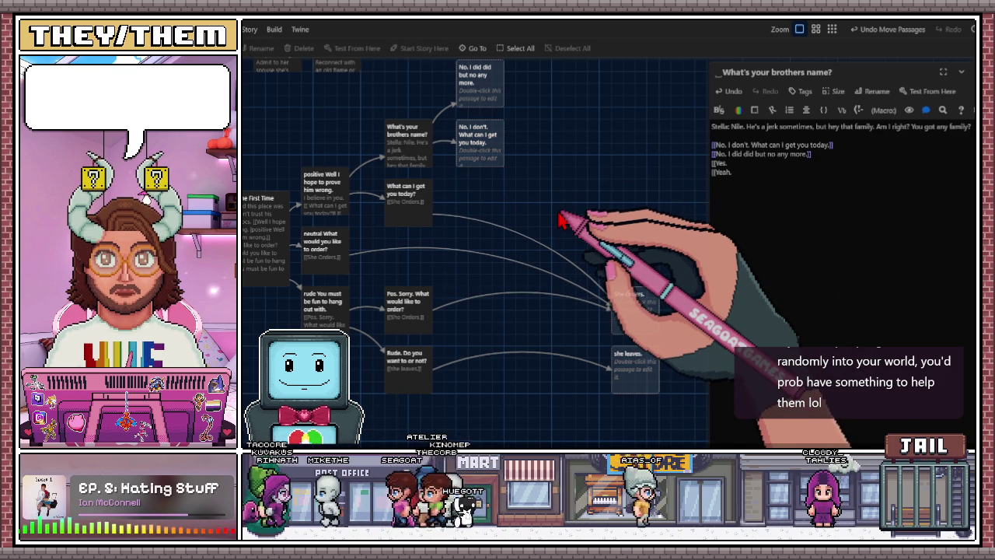
pyautogui.scroll(1, 484, 216)
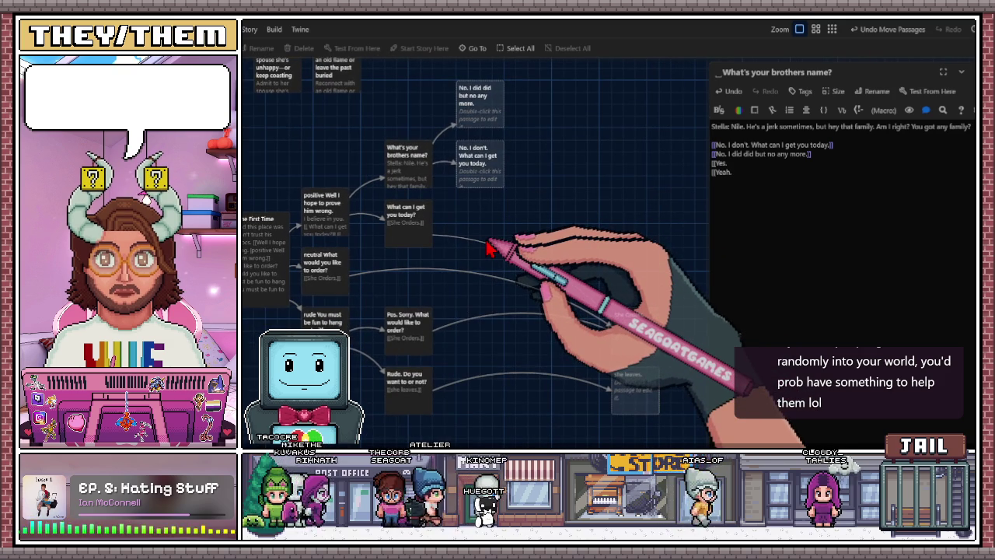
pyautogui.hscroll(-1, 488, 247)
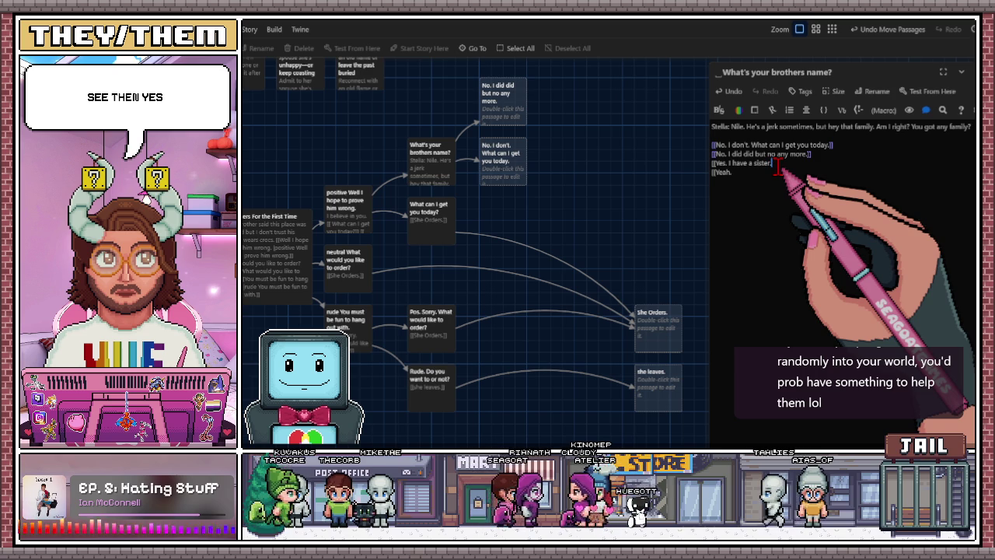
pyautogui.click(751, 174)
pyautogui.write('I h')
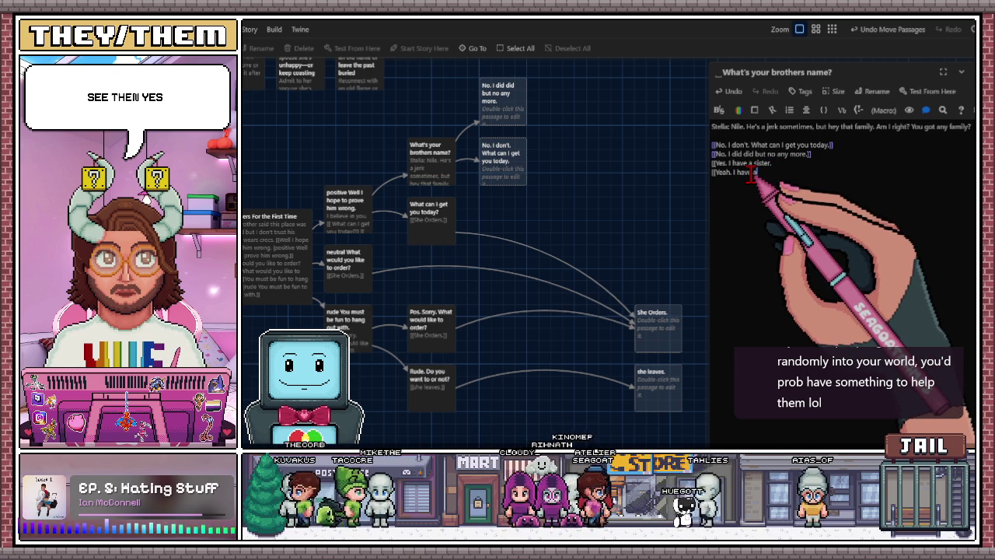
# Complete the last reply link as 'Yeah. I have a Brother.'
pyautogui.write('ave a Brother.')
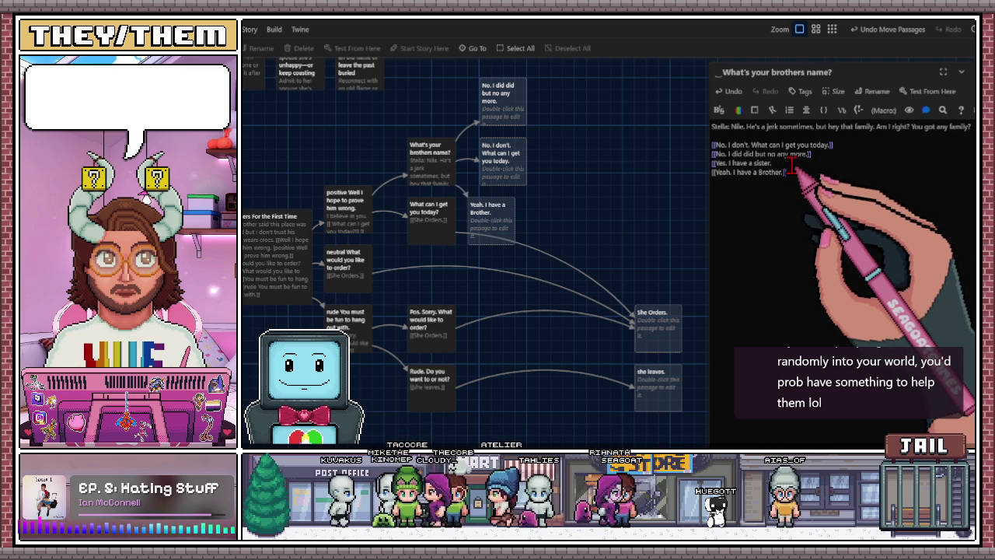
pyautogui.click(506, 223)
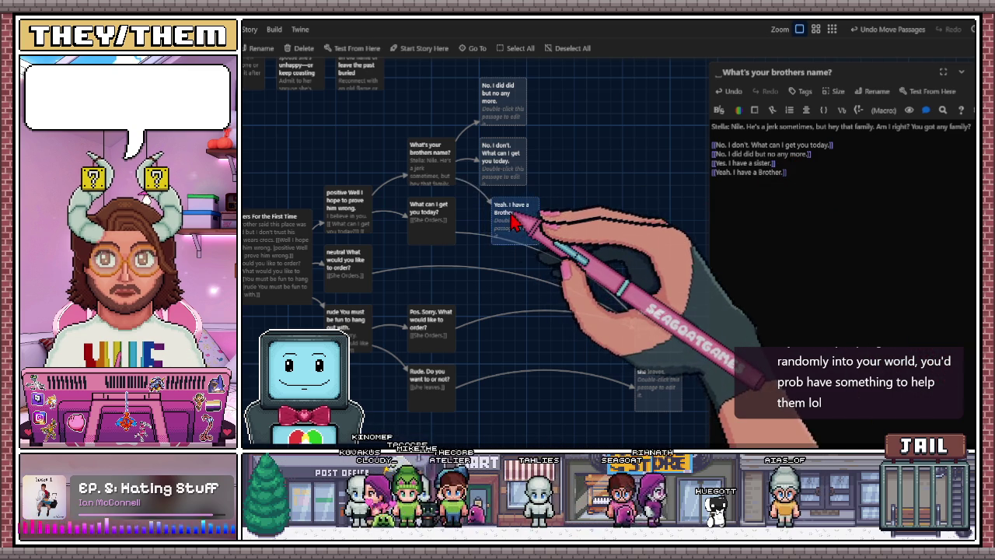
pyautogui.click(589, 285)
# Check the new sister passage and move the positive passage up and right
pyautogui.scroll(1, 589, 285)
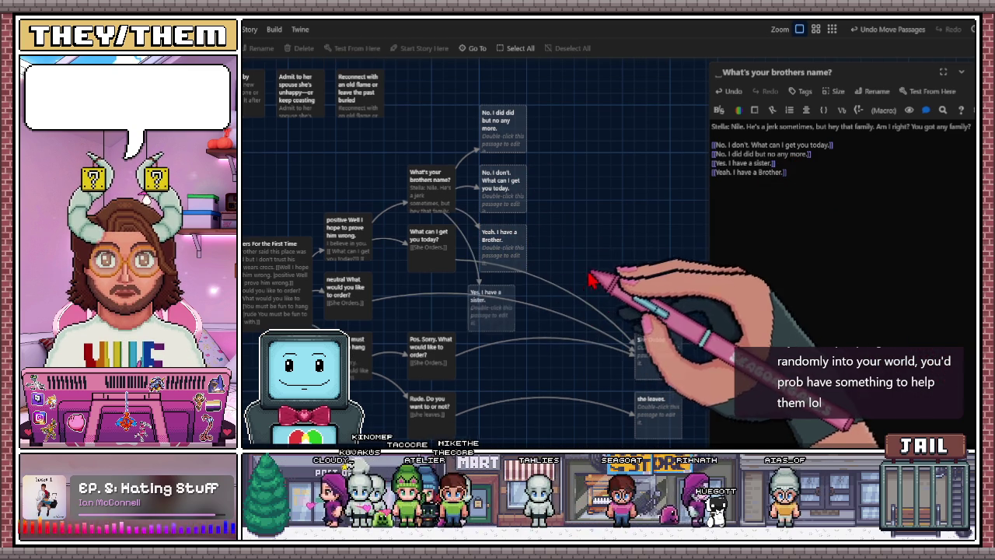
pyautogui.click(505, 311)
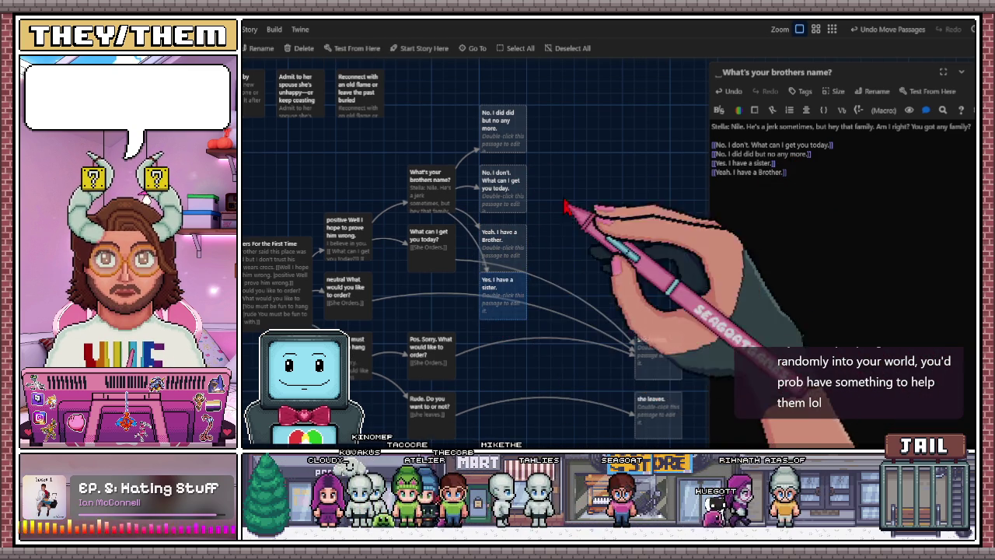
pyautogui.scroll(-1, 467, 229)
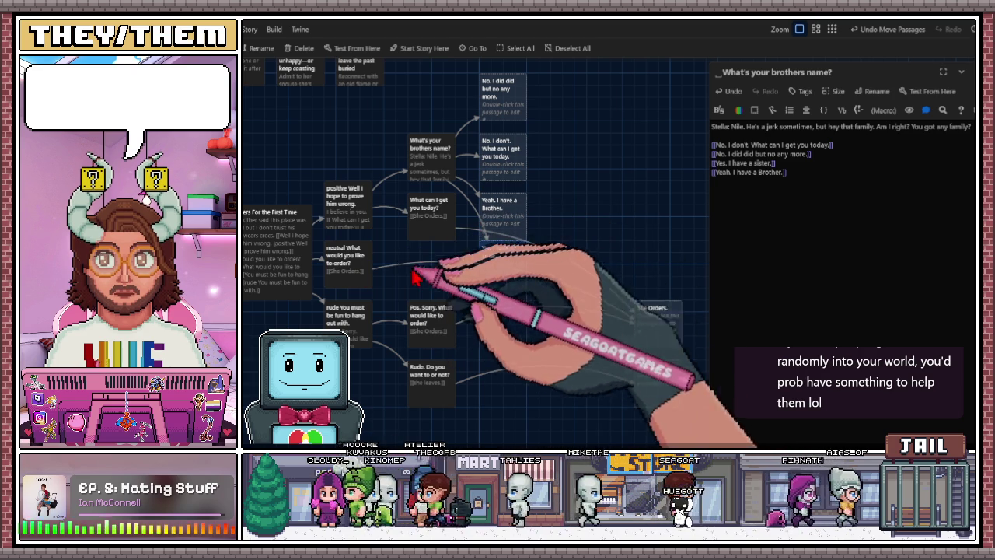
pyautogui.click(356, 274)
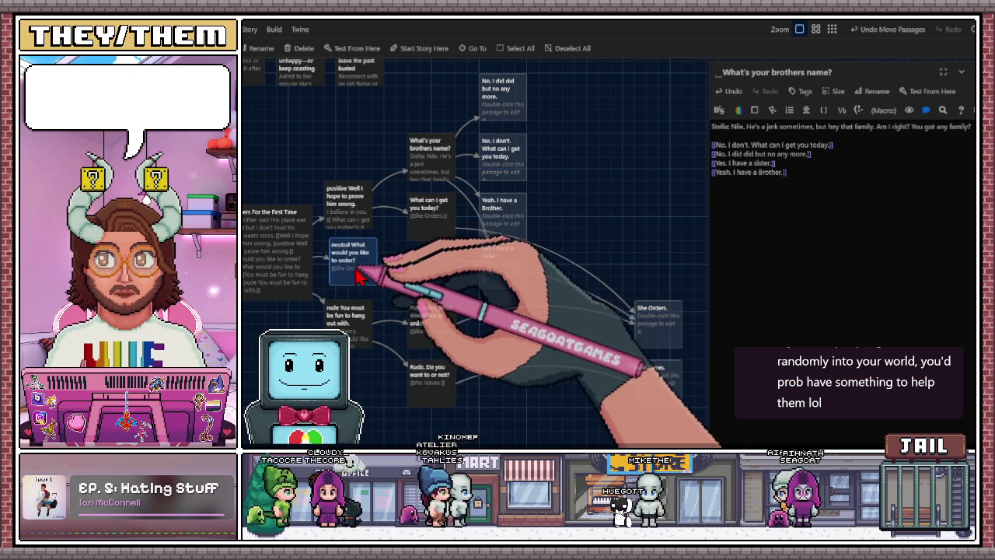
pyautogui.moveTo(357, 225)
pyautogui.mouseDown()
pyautogui.moveTo(404, 127)
pyautogui.moveTo(435, 127)
pyautogui.moveTo(432, 179)
pyautogui.mouseUp()
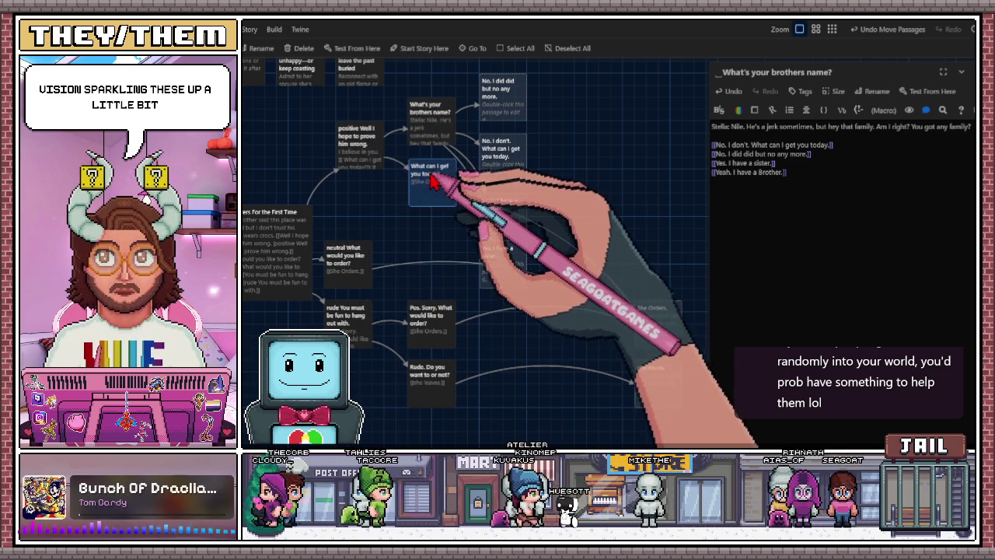
# Raise the 'No. I don't' and 'Yes. I have a sister' passages and lower 'What can I get you today?'
pyautogui.scroll(1, 473, 171)
pyautogui.moveTo(506, 149); pyautogui.dragTo(502, 108)
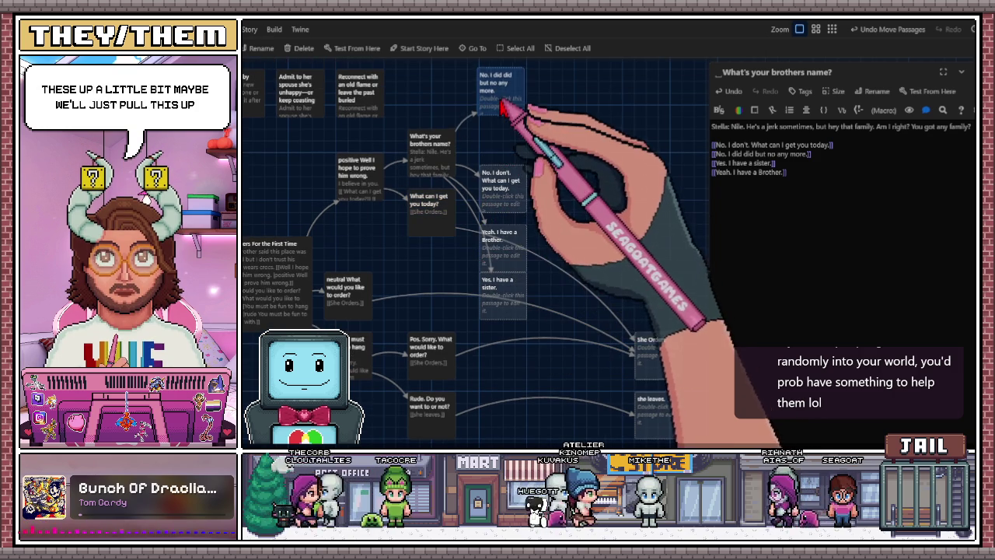
pyautogui.moveTo(498, 191); pyautogui.dragTo(506, 151)
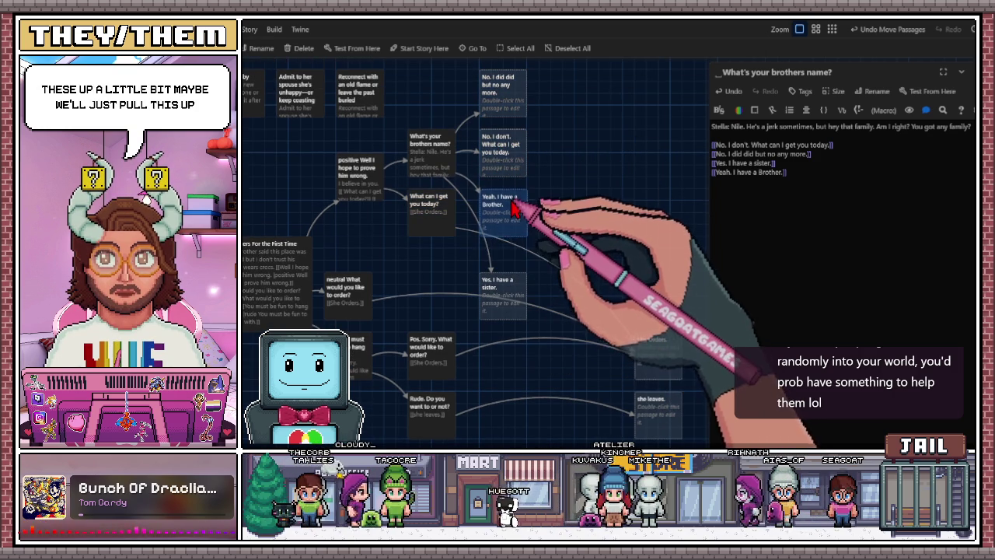
pyautogui.moveTo(442, 226)
pyautogui.mouseDown()
pyautogui.moveTo(442, 291)
pyautogui.moveTo(442, 263)
pyautogui.mouseUp()
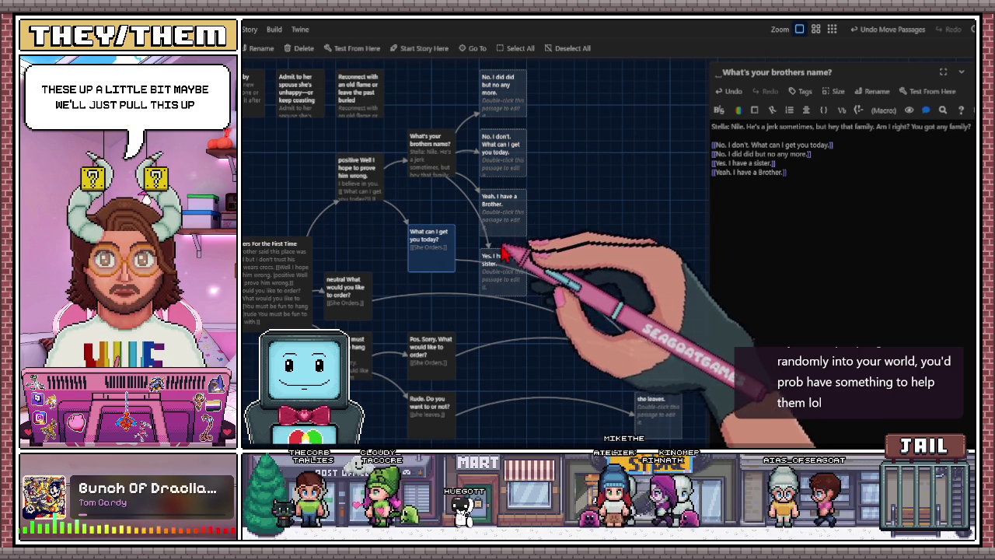
pyautogui.click(493, 89)
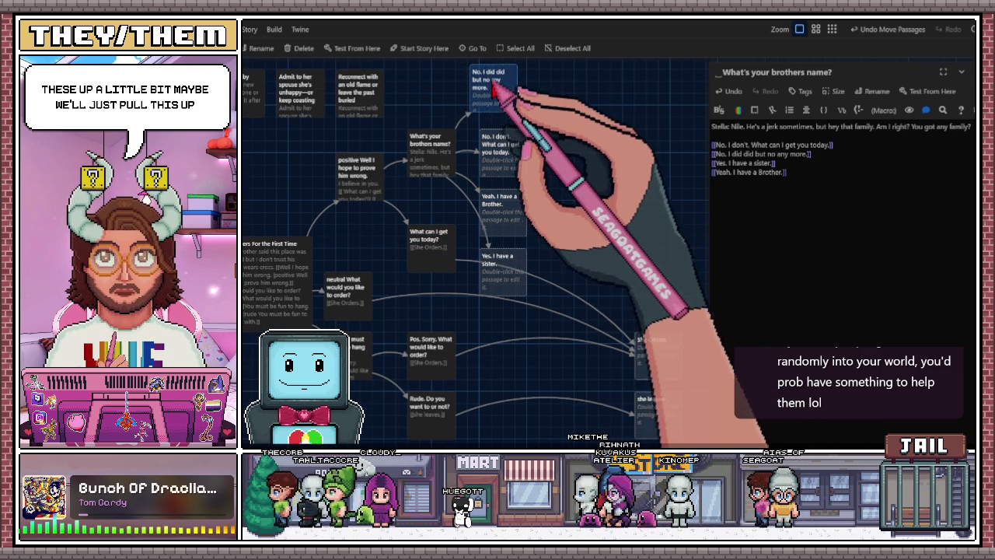
pyautogui.moveTo(558, 152); pyautogui.dragTo(570, 143)
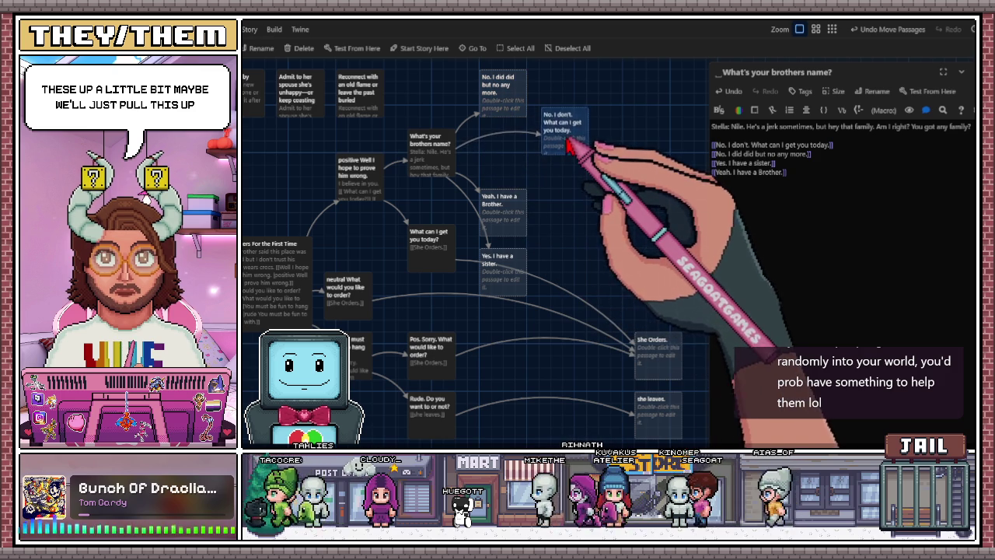
pyautogui.moveTo(500, 105); pyautogui.dragTo(500, 93)
pyautogui.click(513, 206)
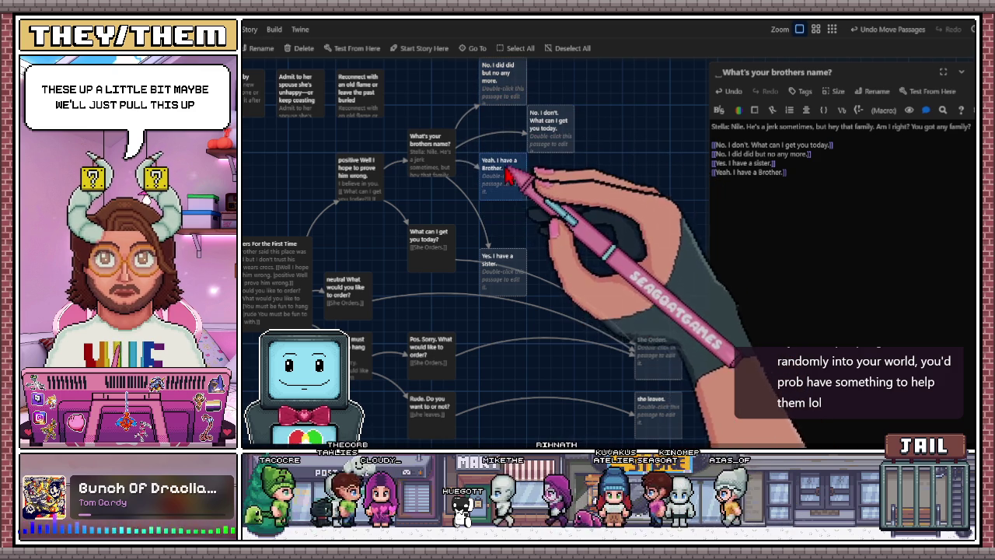
pyautogui.moveTo(509, 261); pyautogui.dragTo(513, 223)
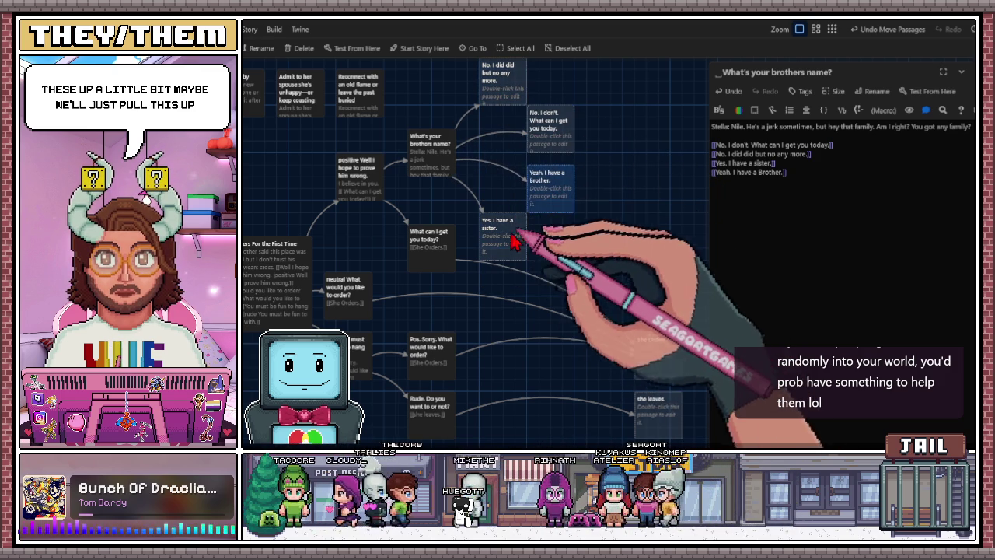
pyautogui.moveTo(497, 78); pyautogui.dragTo(485, 90)
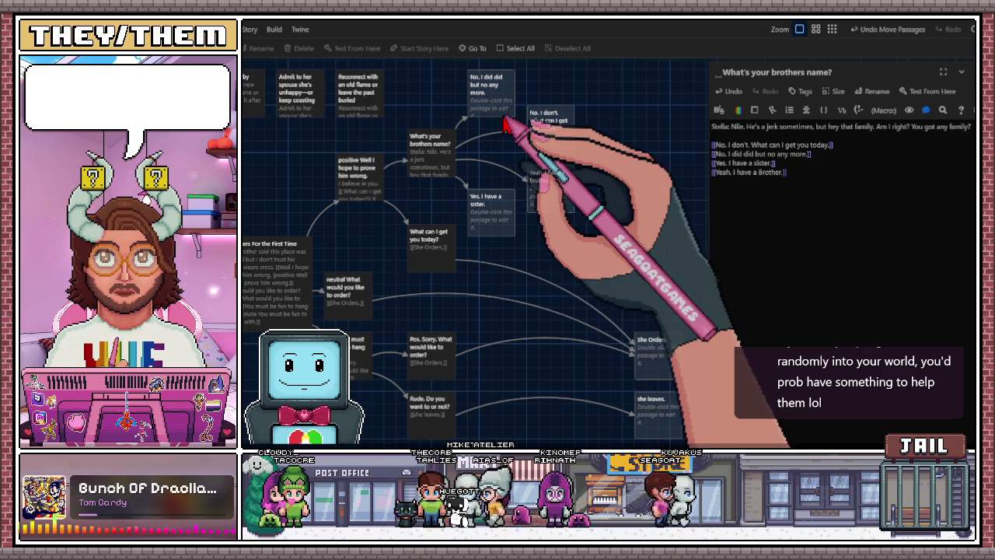
# Pull 'She Orders.' into view, place 'she leaves.' right of Rude, and lower the positive passage
pyautogui.moveTo(544, 307)
pyautogui.mouseDown()
pyautogui.moveTo(645, 362)
pyautogui.moveTo(649, 327)
pyautogui.moveTo(631, 322)
pyautogui.moveTo(636, 340)
pyautogui.moveTo(657, 343)
pyautogui.mouseUp()
pyautogui.moveTo(661, 422); pyautogui.dragTo(491, 420)
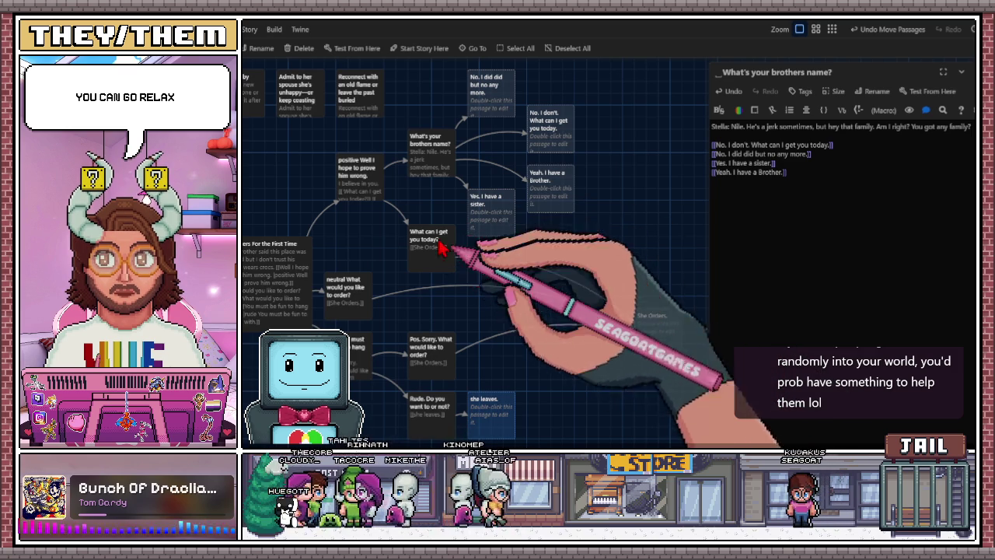
pyautogui.moveTo(355, 200); pyautogui.dragTo(356, 228)
pyautogui.click(417, 258)
pyautogui.moveTo(418, 268); pyautogui.dragTo(440, 268)
pyautogui.moveTo(415, 424); pyautogui.dragTo(472, 428)
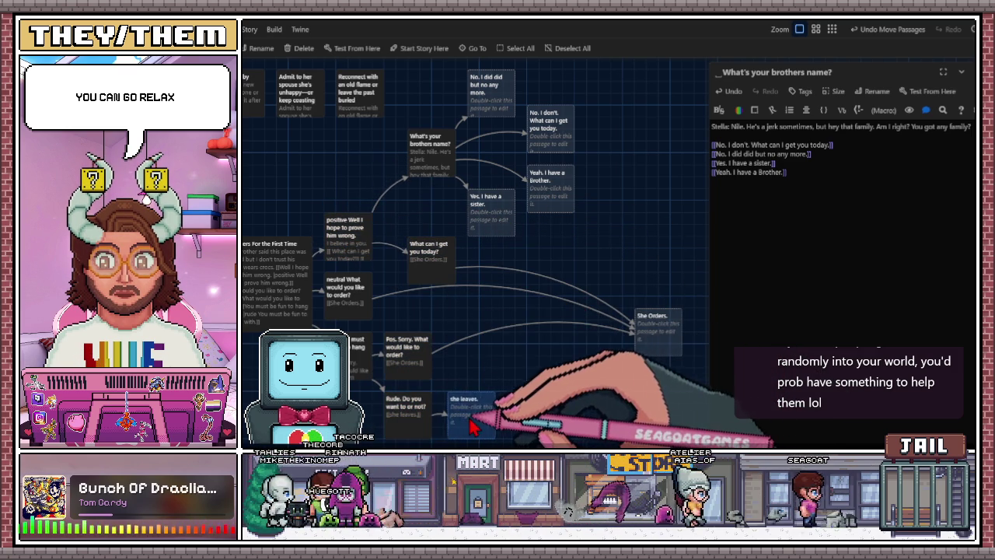
pyautogui.moveTo(423, 282); pyautogui.dragTo(408, 284)
# Move 'What's your brothers name?' down-left and align the four reply passages in one column
pyautogui.moveTo(433, 159); pyautogui.dragTo(410, 204)
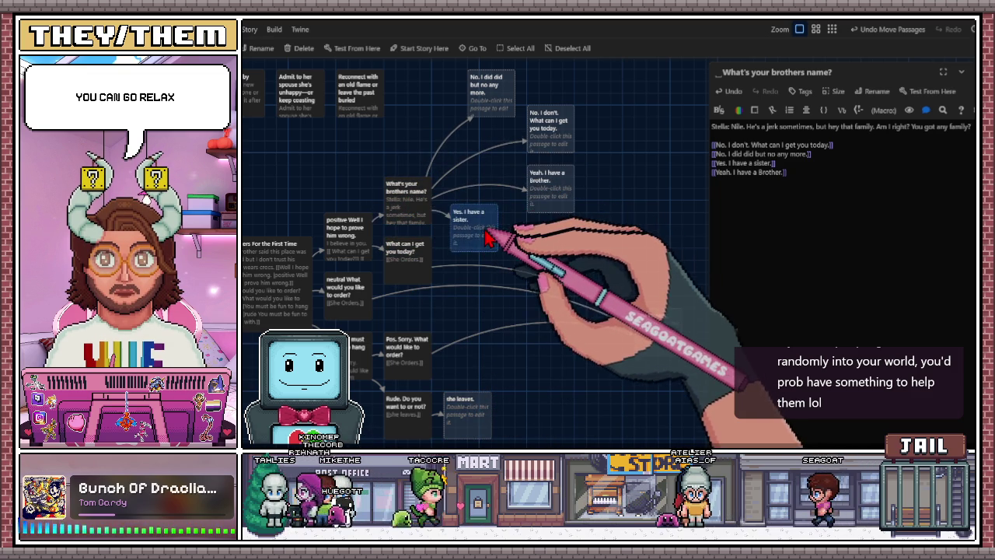
pyautogui.moveTo(485, 237); pyautogui.dragTo(526, 231)
pyautogui.moveTo(502, 101); pyautogui.dragTo(471, 89)
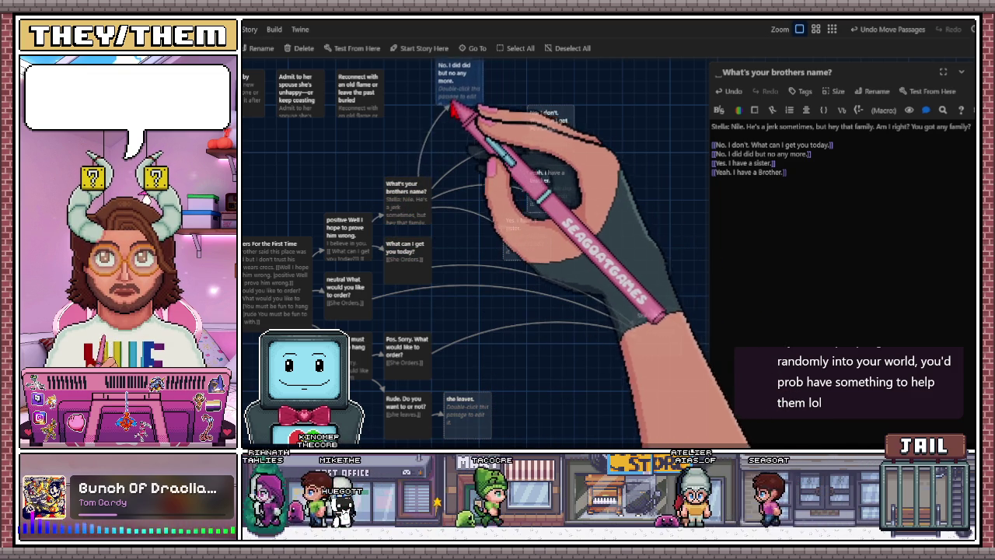
pyautogui.moveTo(537, 126); pyautogui.dragTo(462, 142)
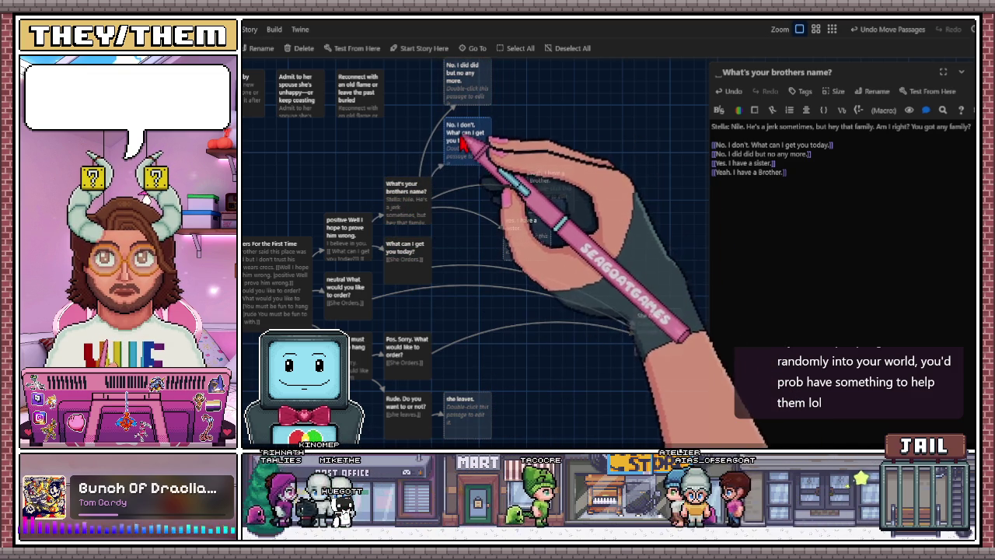
pyautogui.moveTo(540, 194); pyautogui.dragTo(460, 205)
pyautogui.moveTo(523, 240)
pyautogui.mouseDown()
pyautogui.moveTo(471, 270)
pyautogui.moveTo(412, 277)
pyautogui.moveTo(413, 269)
pyautogui.mouseUp()
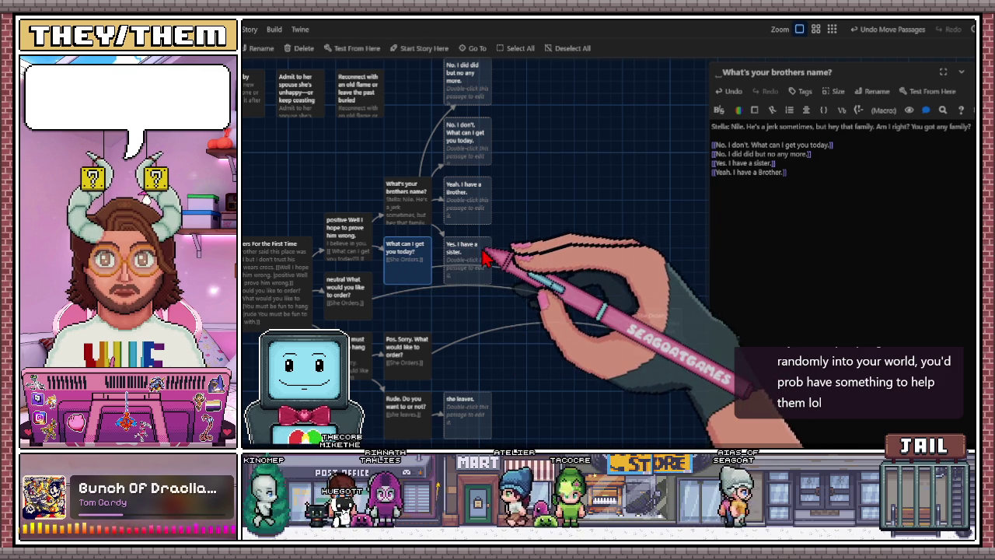
pyautogui.moveTo(479, 146)
pyautogui.mouseDown()
pyautogui.moveTo(524, 138)
pyautogui.moveTo(490, 140)
pyautogui.mouseUp()
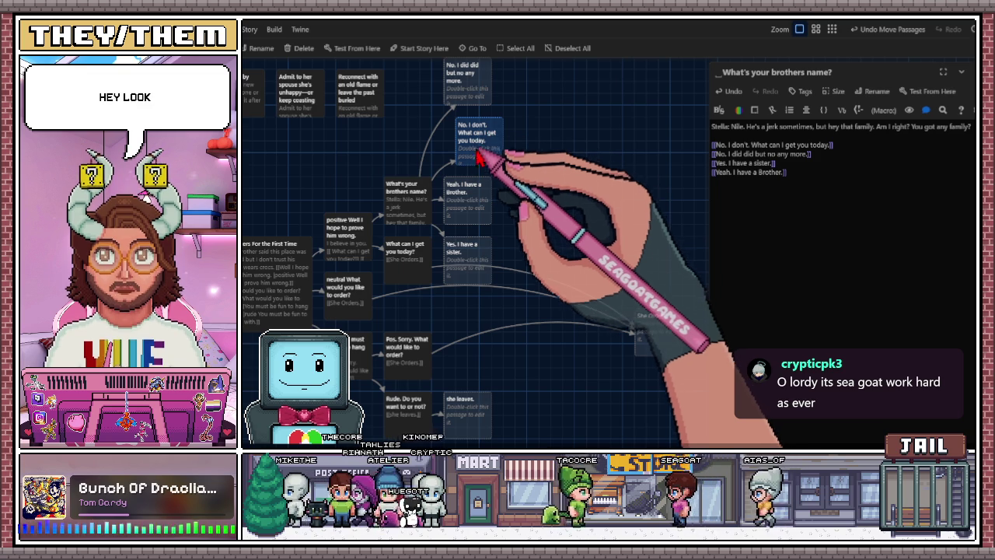
pyautogui.moveTo(490, 144); pyautogui.dragTo(478, 148)
# Pan to the start passage and try placing No. I don't beside the Yeah, I have a Brother reply
pyautogui.scroll(-1, 468, 233)
pyautogui.scroll(1, 471, 241)
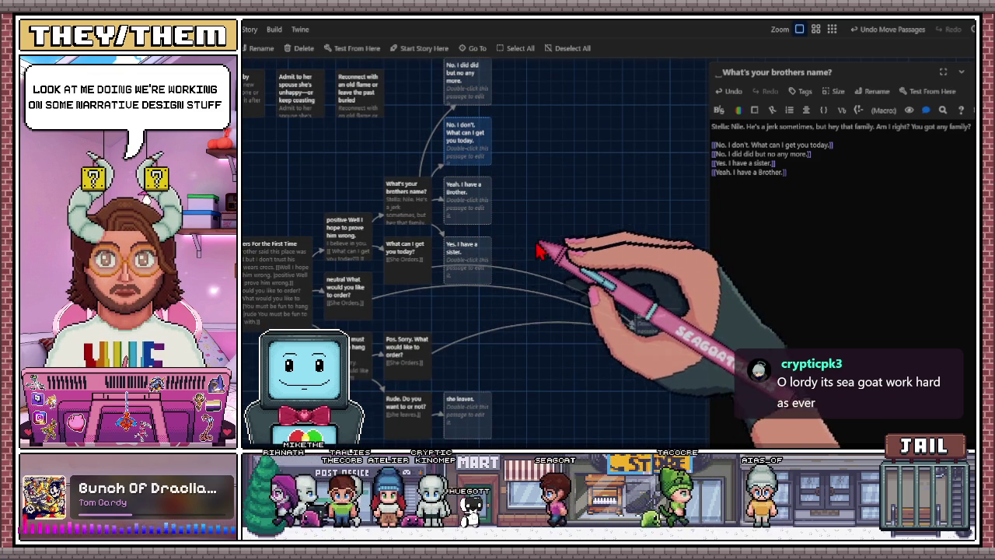
pyautogui.scroll(-1, 471, 267)
pyautogui.moveTo(471, 267)
pyautogui.mouseDown()
pyautogui.moveTo(524, 350)
pyautogui.moveTo(392, 325)
pyautogui.moveTo(550, 264)
pyautogui.mouseUp()
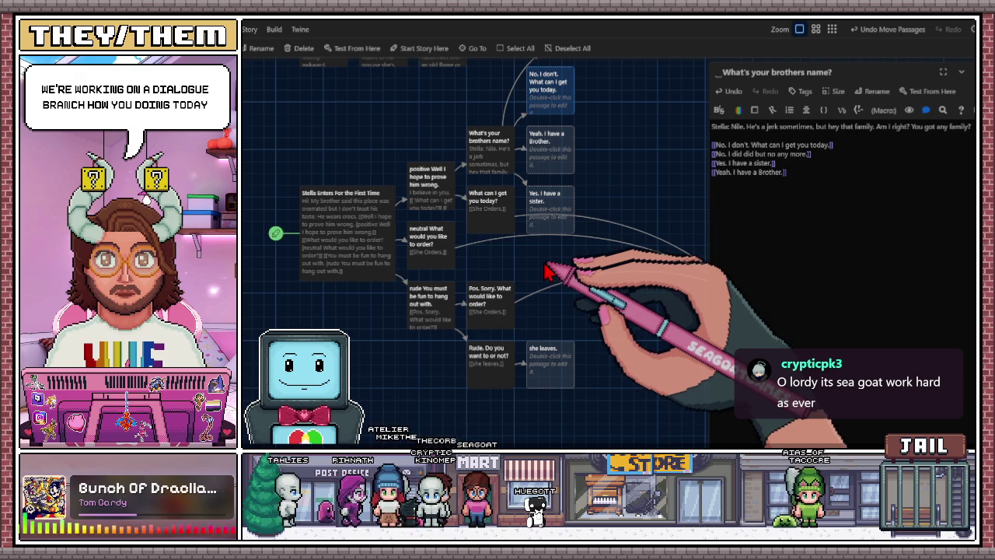
pyautogui.scroll(1, 577, 266)
pyautogui.hscroll(1, 567, 304)
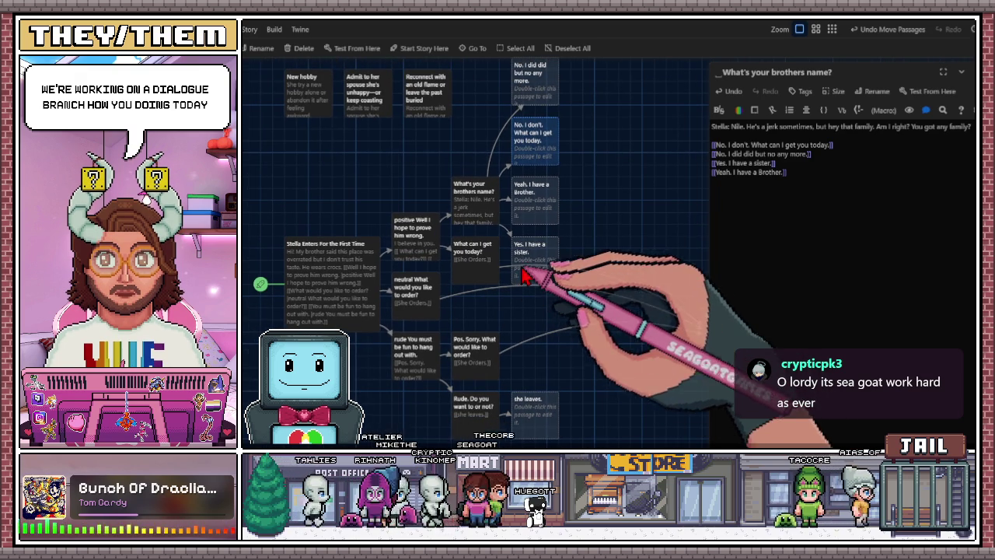
pyautogui.hscroll(1, 547, 194)
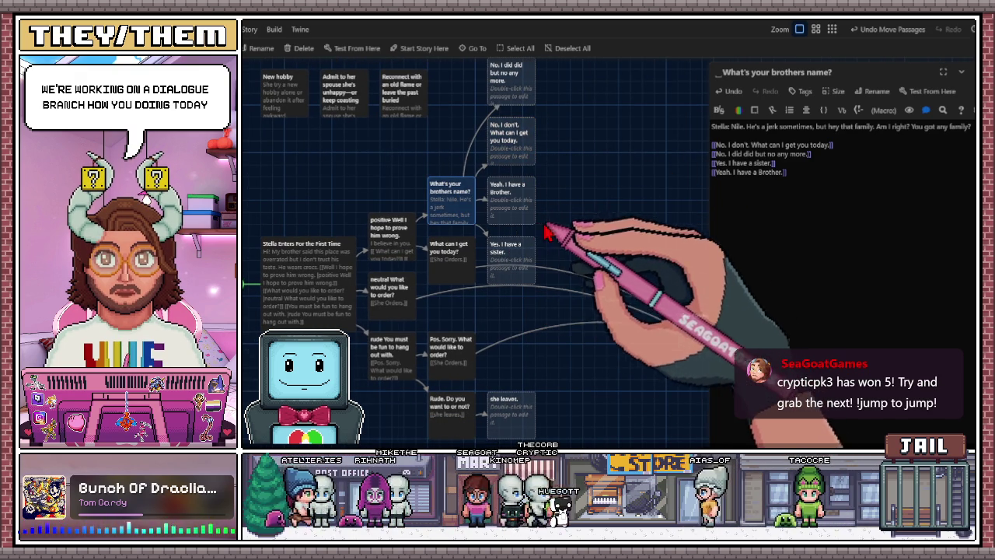
pyautogui.moveTo(547, 233); pyautogui.dragTo(608, 204)
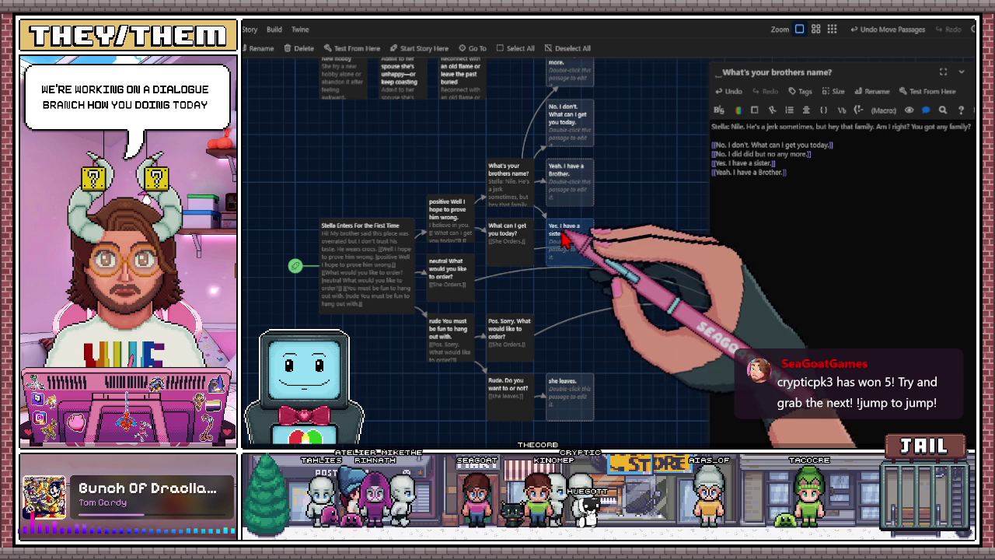
pyautogui.hscroll(3, 513, 243)
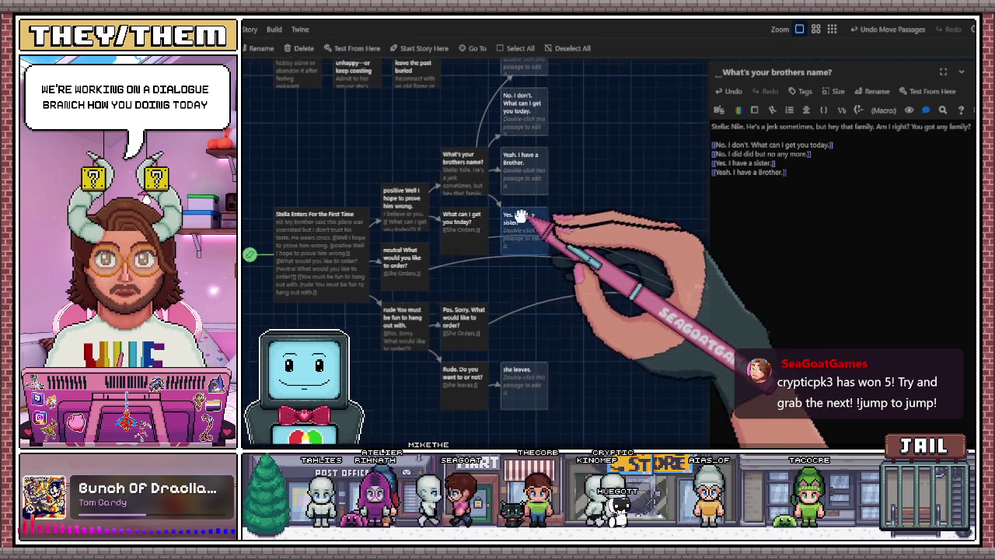
pyautogui.moveTo(523, 184); pyautogui.dragTo(584, 162)
pyautogui.moveTo(515, 154); pyautogui.dragTo(575, 132)
pyautogui.moveTo(573, 176); pyautogui.dragTo(521, 183)
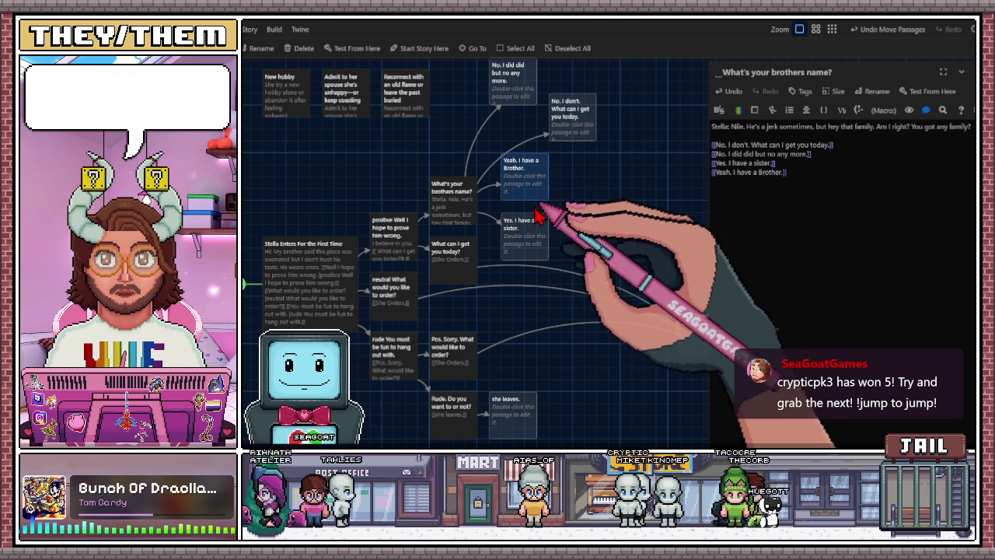
# Move the Rude, rude, Pos. Sorry, Stella Enters For the First Time and neutral passages lower
pyautogui.scroll(-3, 505, 327)
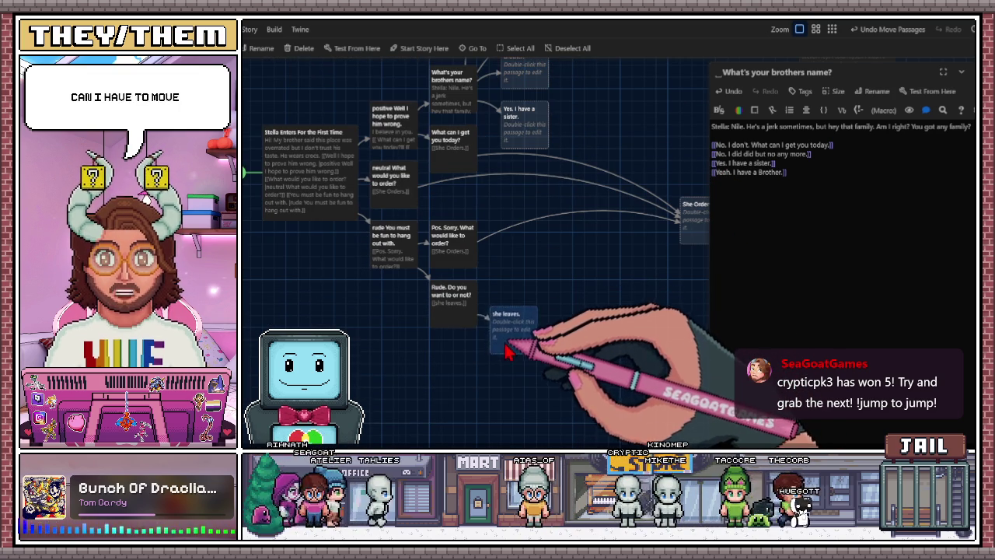
pyautogui.moveTo(452, 307); pyautogui.dragTo(455, 342)
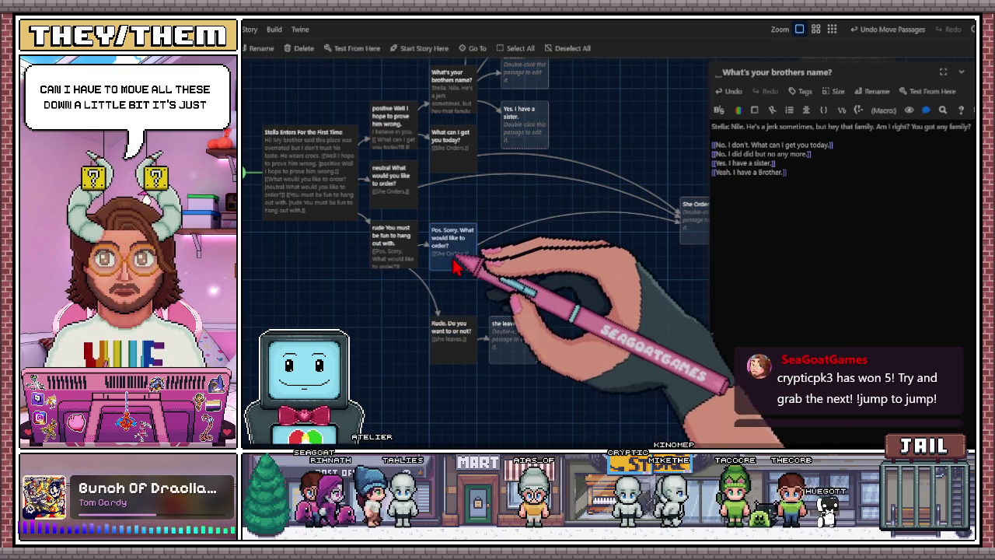
pyautogui.moveTo(394, 266); pyautogui.dragTo(399, 305)
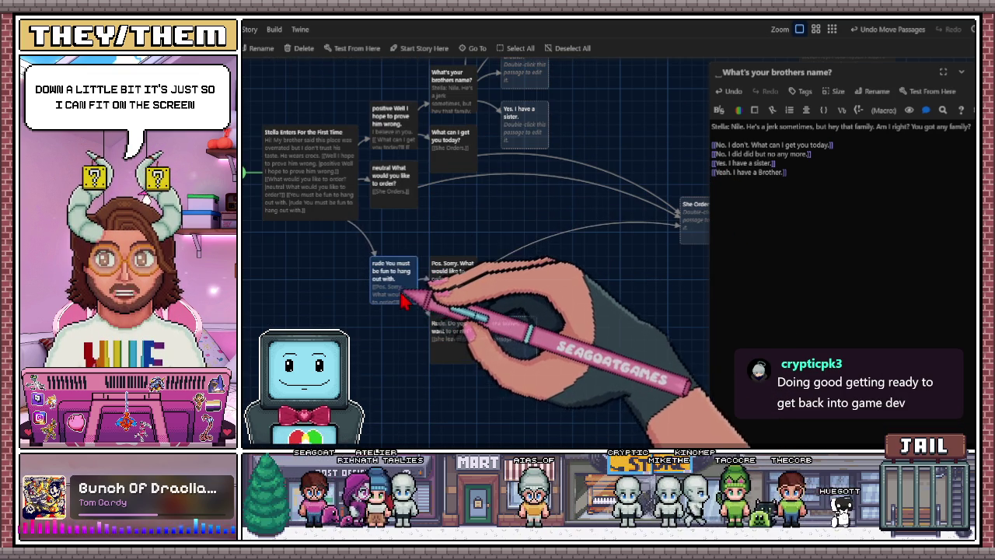
pyautogui.moveTo(310, 200); pyautogui.dragTo(316, 243)
pyautogui.moveTo(397, 182); pyautogui.dragTo(401, 217)
pyautogui.moveTo(393, 146); pyautogui.dragTo(396, 181)
# Reposition the What can I get you today?, Brother and No. I don't passages, clearing the sister reply
pyautogui.scroll(2, 470, 218)
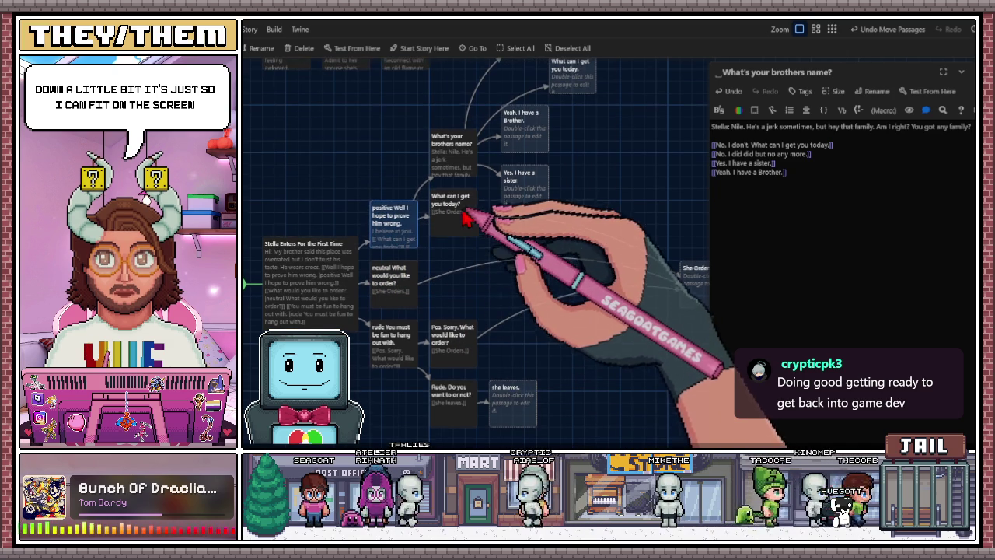
pyautogui.click(455, 224)
pyautogui.moveTo(448, 170); pyautogui.dragTo(449, 182)
pyautogui.scroll(2, 525, 262)
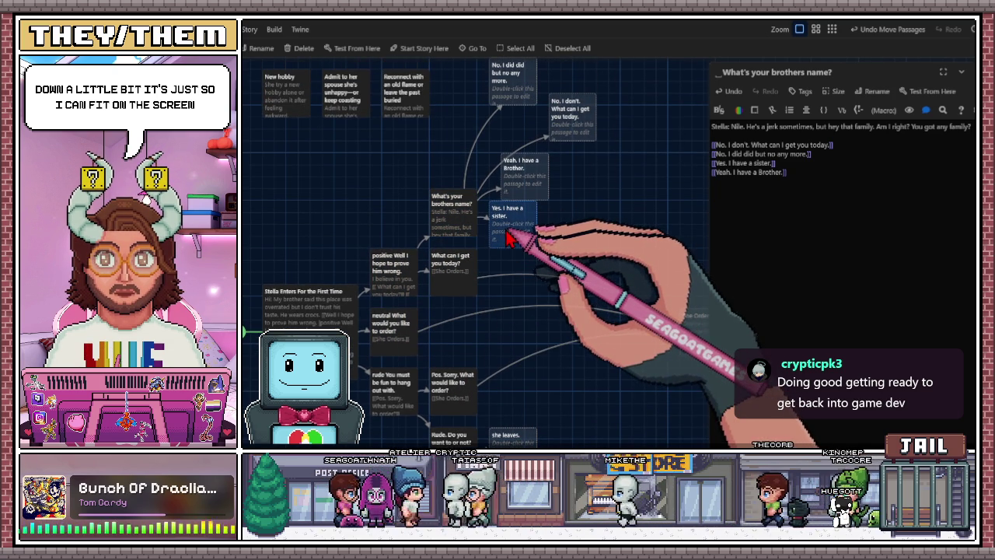
pyautogui.moveTo(526, 186); pyautogui.dragTo(514, 152)
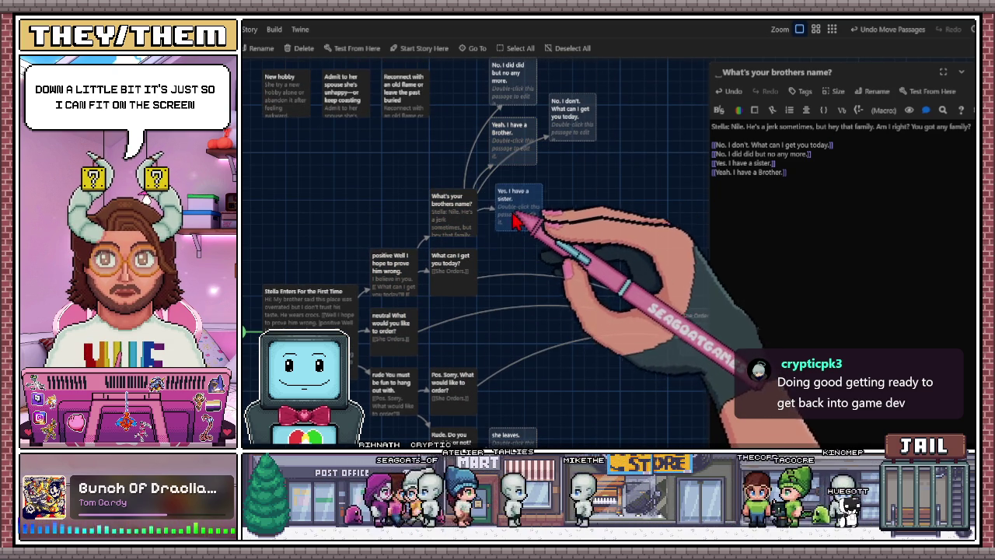
pyautogui.hscroll(1, 513, 225)
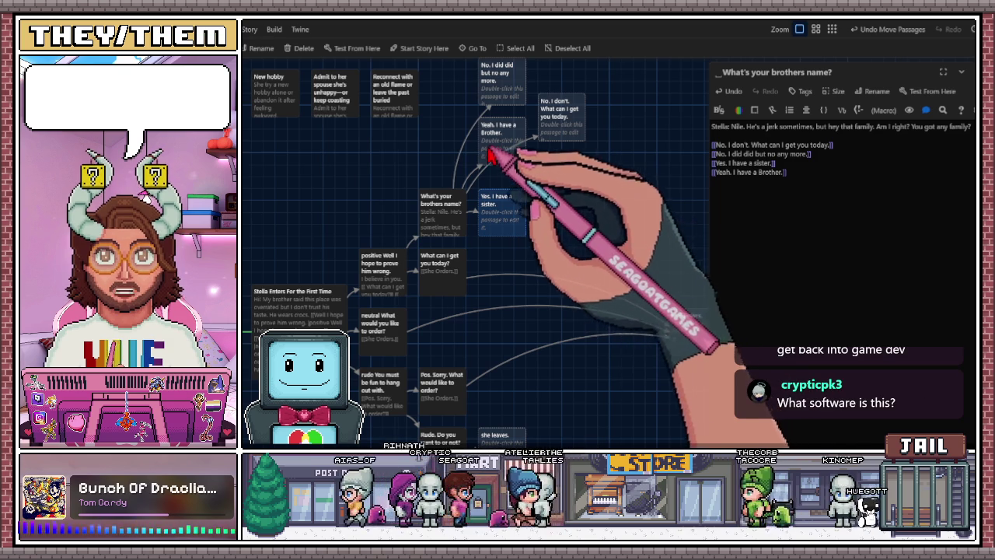
pyautogui.click(562, 146)
pyautogui.moveTo(562, 146); pyautogui.dragTo(563, 178)
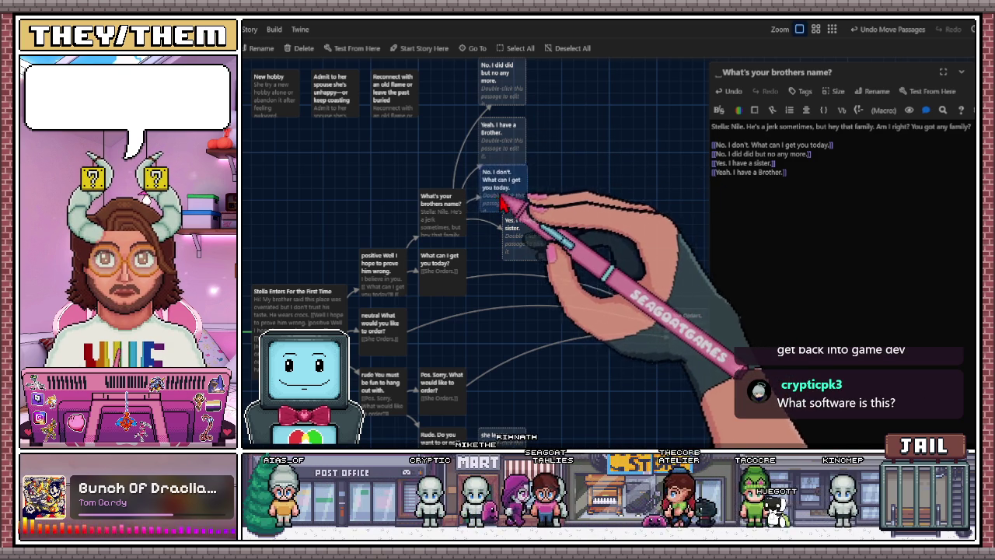
pyautogui.moveTo(497, 204); pyautogui.dragTo(534, 243)
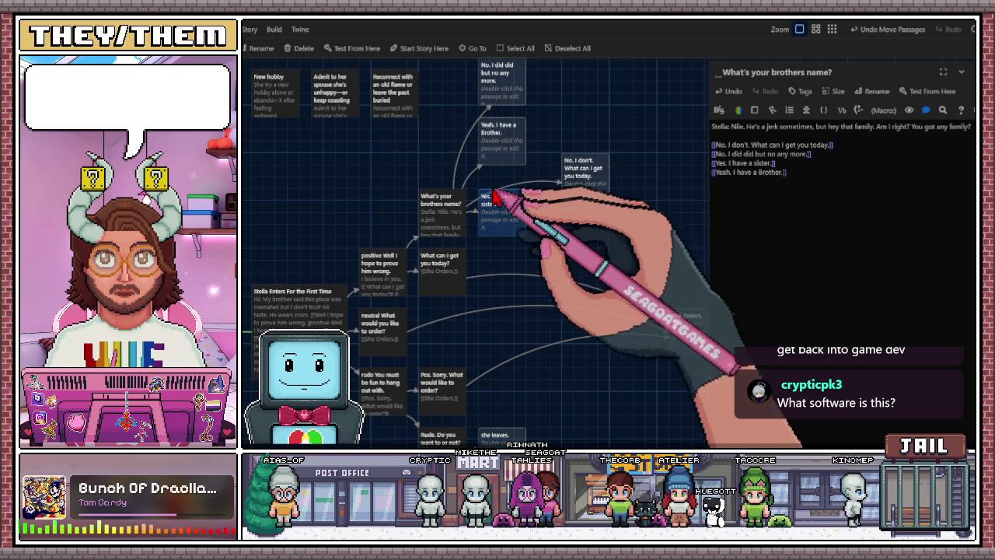
pyautogui.click(501, 79)
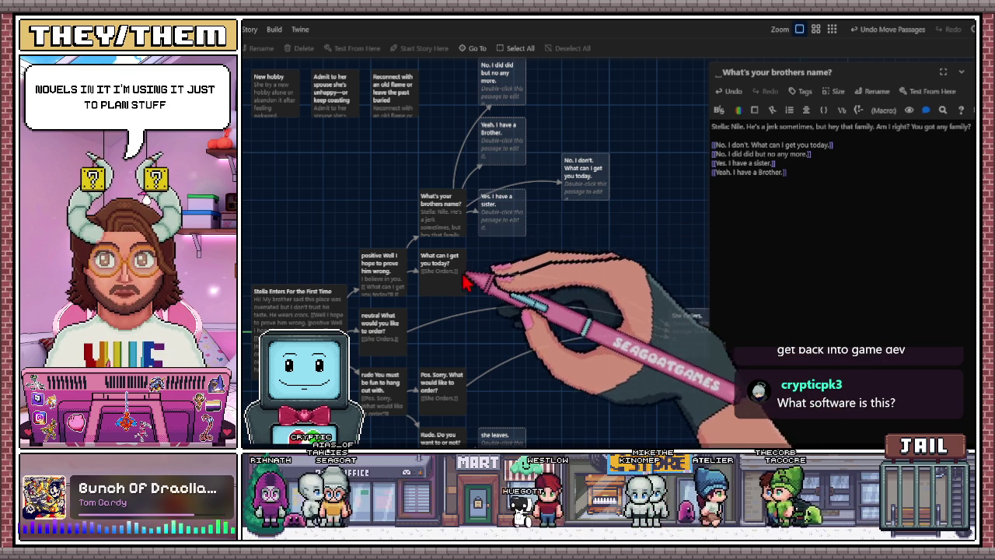
# Shuffle the No. I don't, Brother, sister and No. I did did reply passages
pyautogui.moveTo(590, 179)
pyautogui.mouseDown()
pyautogui.moveTo(555, 178)
pyautogui.moveTo(558, 166)
pyautogui.mouseUp()
pyautogui.moveTo(490, 137); pyautogui.dragTo(465, 137)
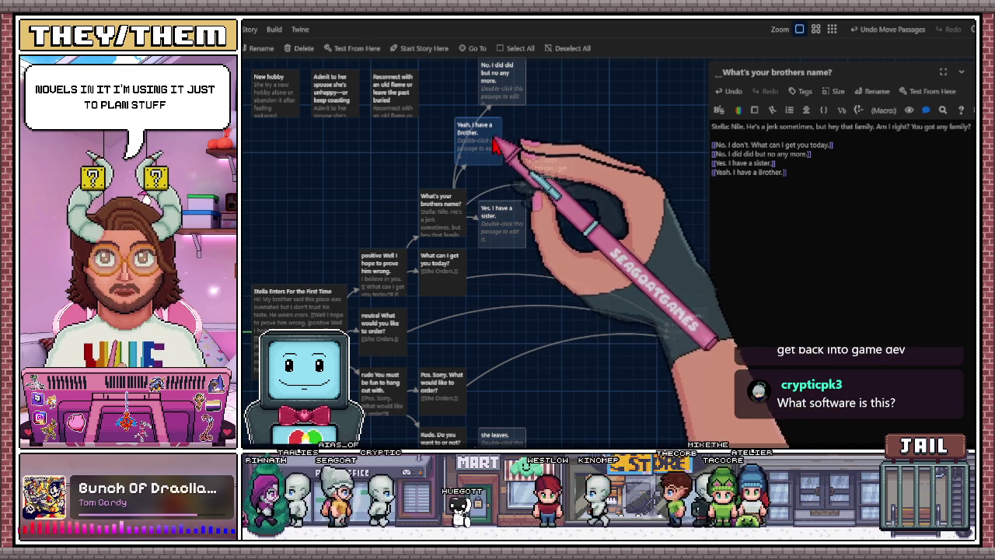
pyautogui.moveTo(509, 228); pyautogui.dragTo(518, 246)
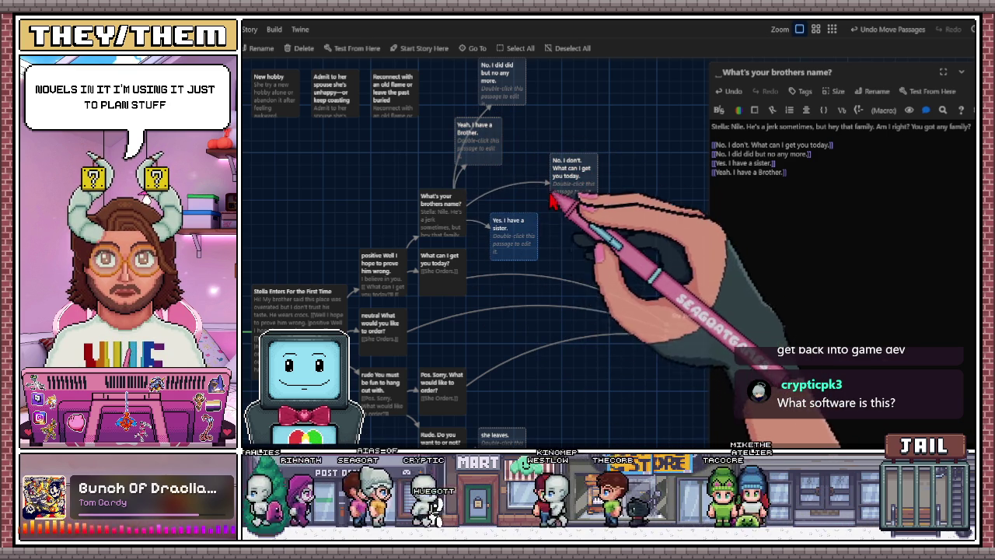
pyautogui.moveTo(570, 187); pyautogui.dragTo(531, 186)
pyautogui.moveTo(496, 94)
pyautogui.mouseDown()
pyautogui.moveTo(517, 128)
pyautogui.moveTo(464, 89)
pyautogui.mouseUp()
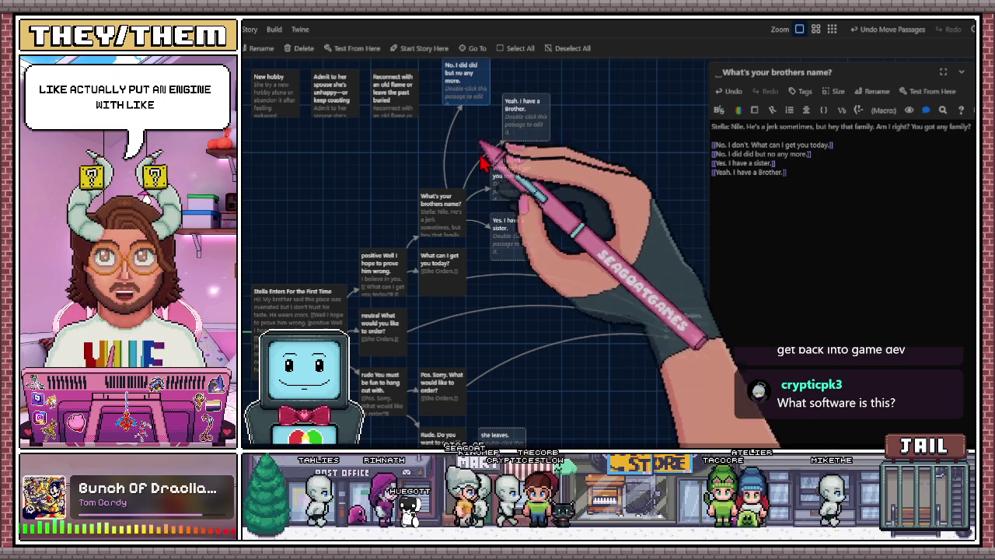
# Lower the Rude. Do you want to or not?, Pos. Sorry, rude and Stella Enters passages
pyautogui.scroll(-3, 482, 288)
pyautogui.moveTo(499, 287); pyautogui.dragTo(504, 338)
pyautogui.moveTo(439, 268); pyautogui.dragTo(443, 317)
pyautogui.moveTo(444, 233); pyautogui.dragTo(444, 284)
pyautogui.moveTo(393, 235); pyautogui.dragTo(381, 281)
pyautogui.moveTo(311, 189); pyautogui.dragTo(311, 235)
# Move She Orders. toward the replies and lower the positive and What can I get you today? passages
pyautogui.scroll(3, 414, 224)
pyautogui.moveTo(388, 205); pyautogui.dragTo(393, 253)
pyautogui.moveTo(691, 211)
pyautogui.mouseDown()
pyautogui.moveTo(628, 260)
pyautogui.moveTo(618, 304)
pyautogui.mouseUp()
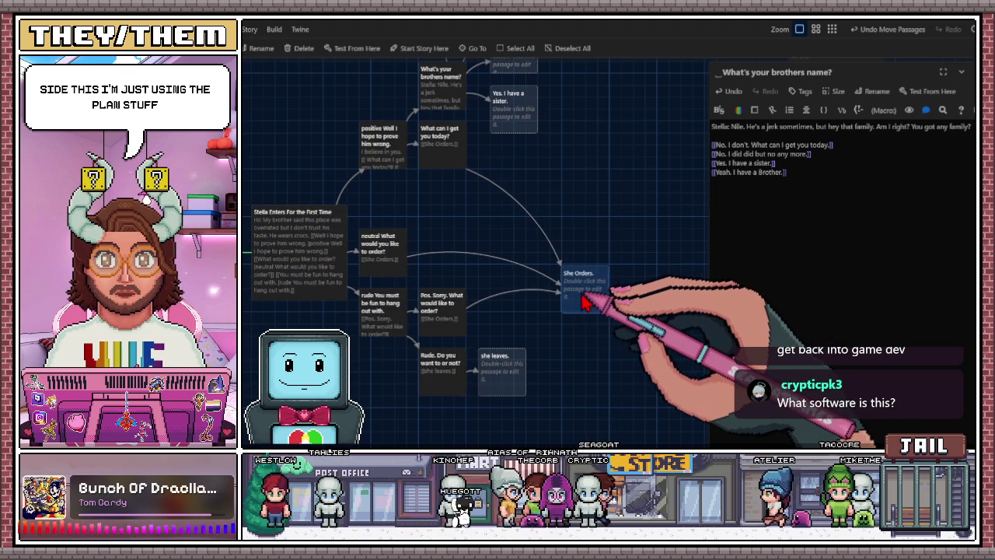
pyautogui.moveTo(378, 166); pyautogui.dragTo(377, 204)
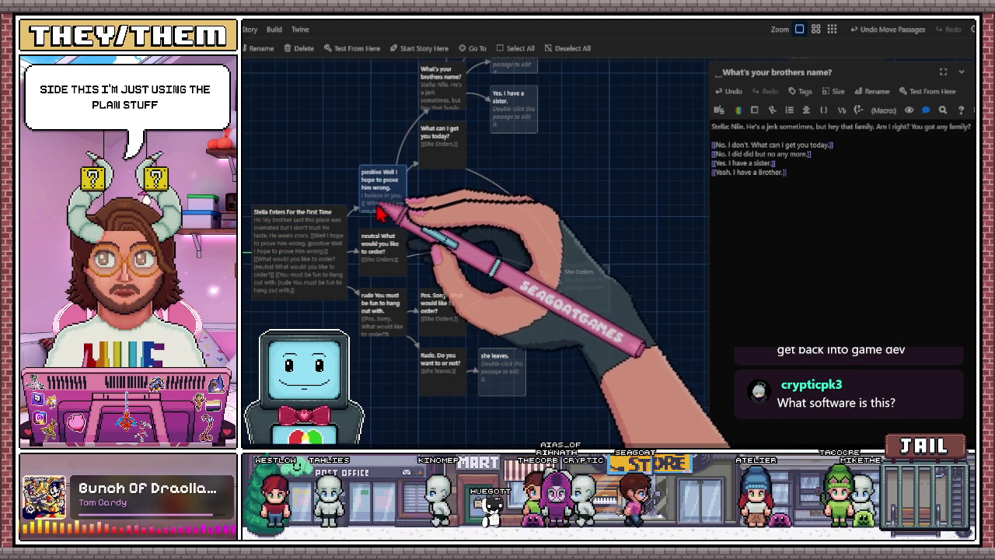
pyautogui.moveTo(448, 163); pyautogui.dragTo(449, 209)
pyautogui.scroll(1, 464, 223)
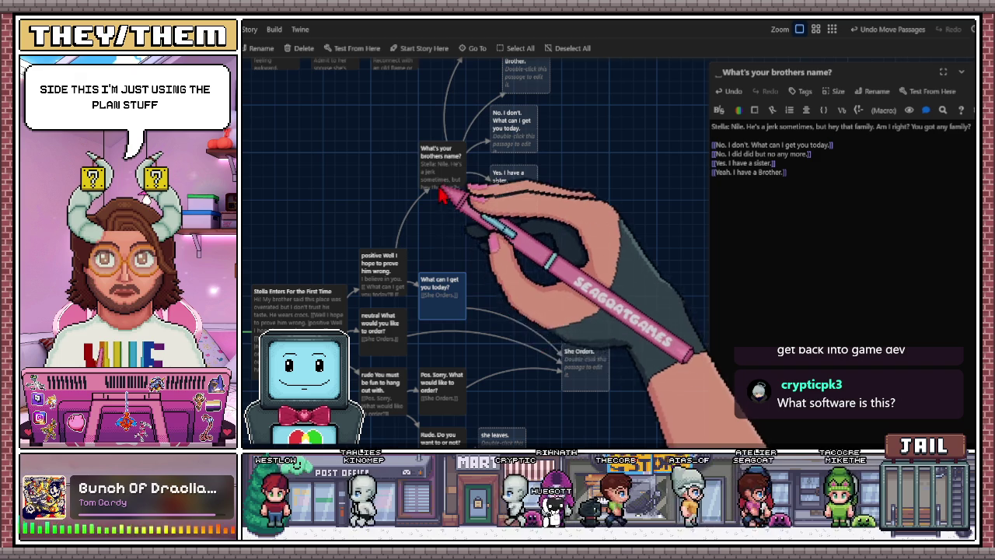
pyautogui.scroll(1, 467, 264)
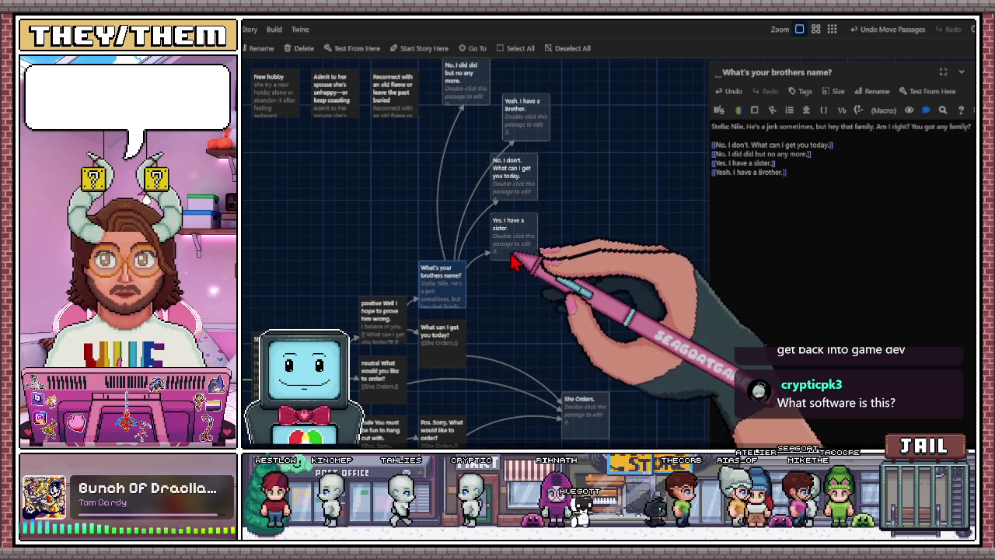
# Stack No. I did did, Yeah. I have a Brother., No. I don't and the sister reply beside What's your brothers name?
pyautogui.moveTo(511, 312); pyautogui.dragTo(501, 326)
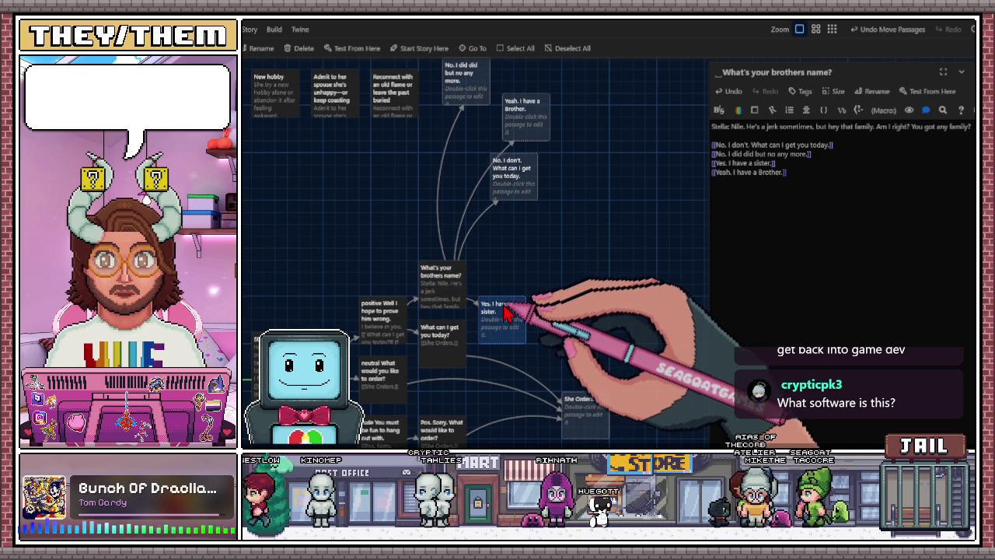
pyautogui.moveTo(509, 195); pyautogui.dragTo(498, 276)
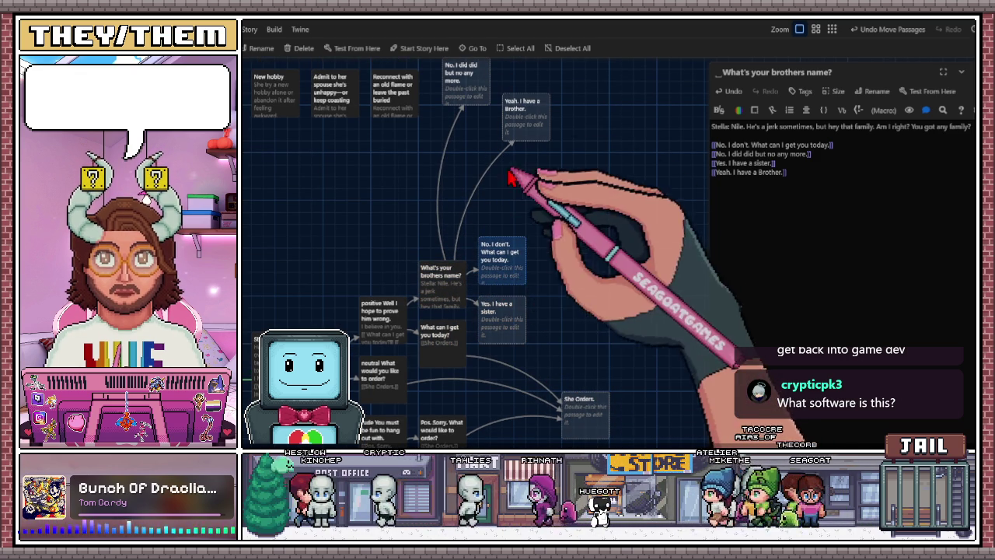
pyautogui.moveTo(535, 133); pyautogui.dragTo(511, 208)
pyautogui.moveTo(475, 101); pyautogui.dragTo(507, 161)
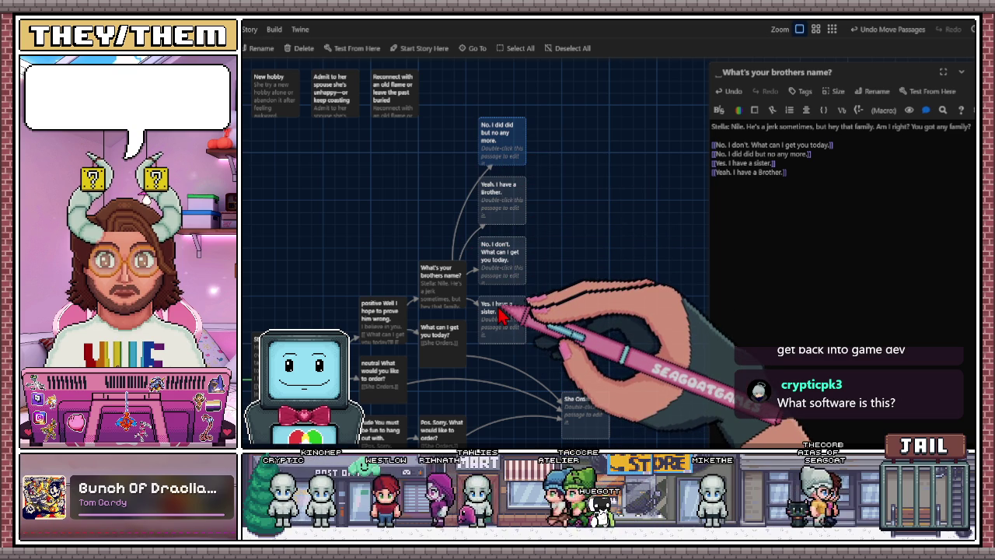
pyautogui.moveTo(444, 289); pyautogui.dragTo(443, 243)
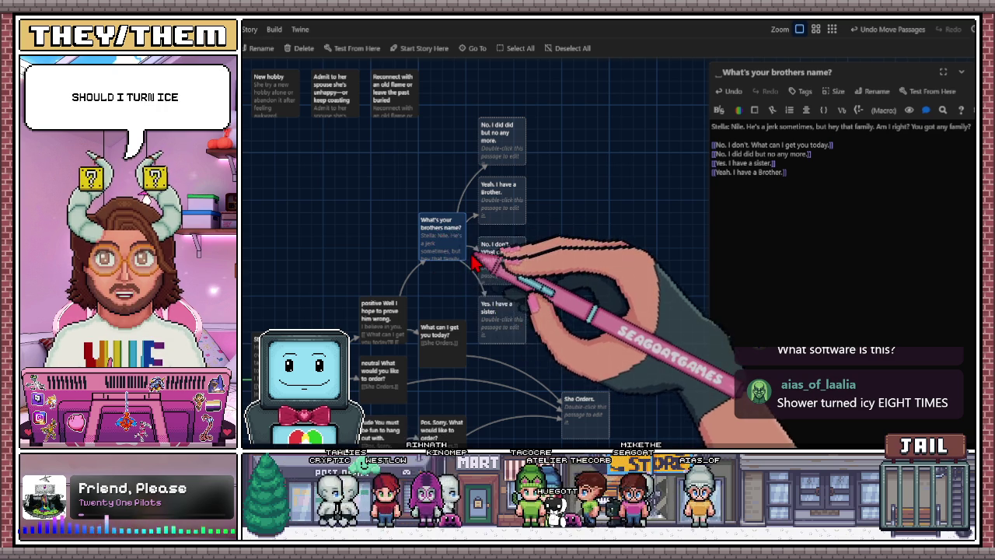
pyautogui.scroll(-1, 501, 274)
pyautogui.scroll(-3, 544, 295)
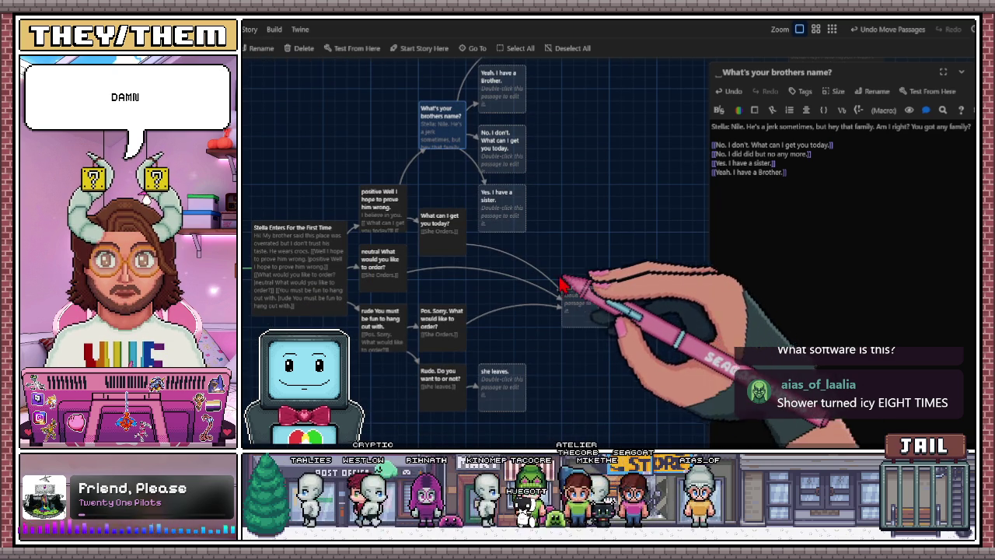
pyautogui.scroll(1, 567, 284)
pyautogui.scroll(2, 567, 282)
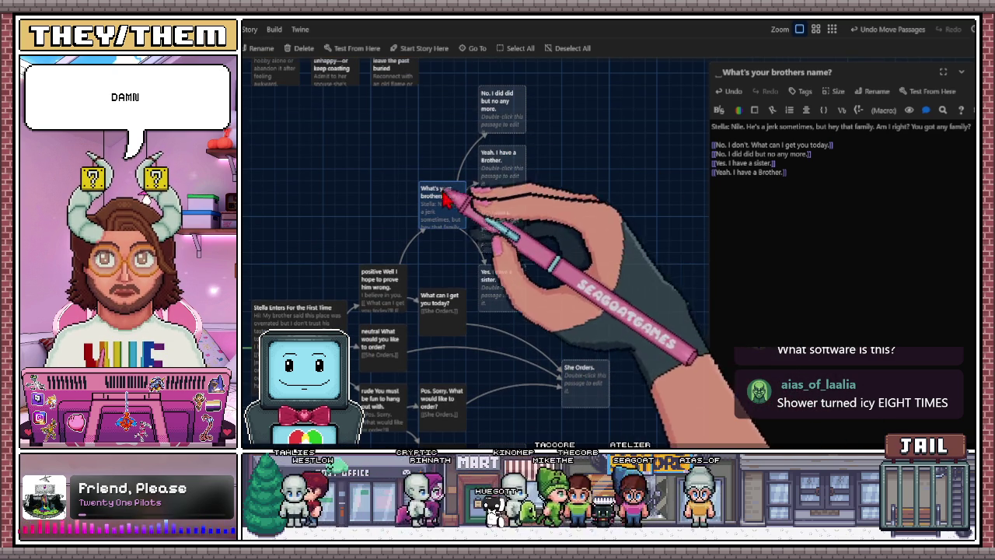
# Correct the reply link wording to 'No, well I did did but not any more.'
pyautogui.click(511, 110)
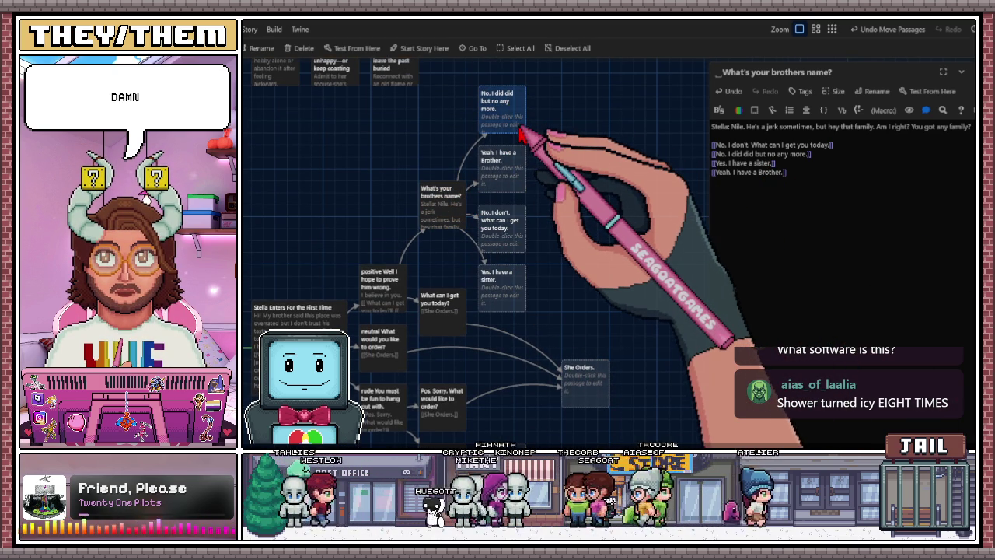
pyautogui.click(801, 154)
pyautogui.write('t')
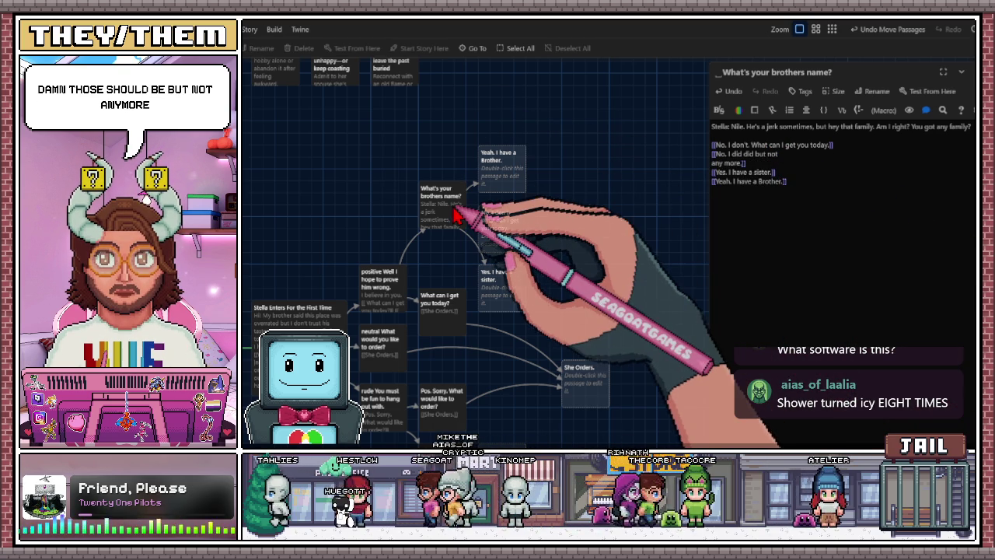
pyautogui.click(711, 180)
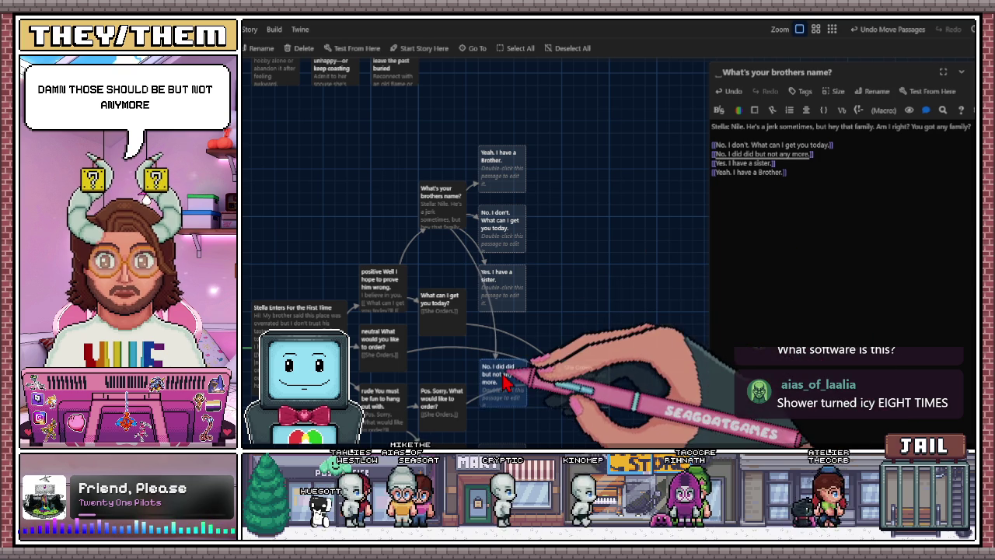
# Put the 'No, well I did did' reply atop the column and No. I don't above the Brother reply
pyautogui.moveTo(513, 370)
pyautogui.mouseDown()
pyautogui.moveTo(535, 136)
pyautogui.moveTo(509, 105)
pyautogui.mouseUp()
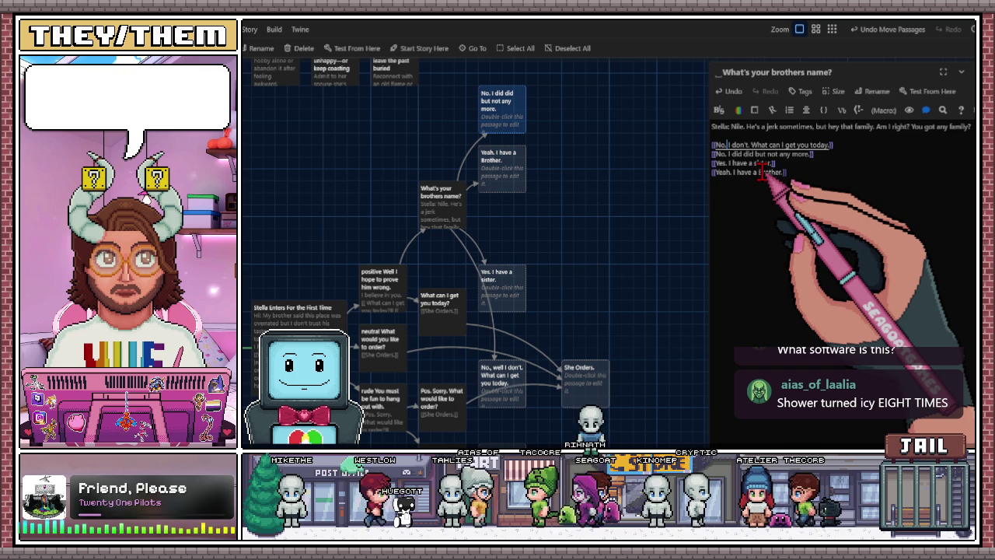
pyautogui.hotkey('ctrl', 'z')
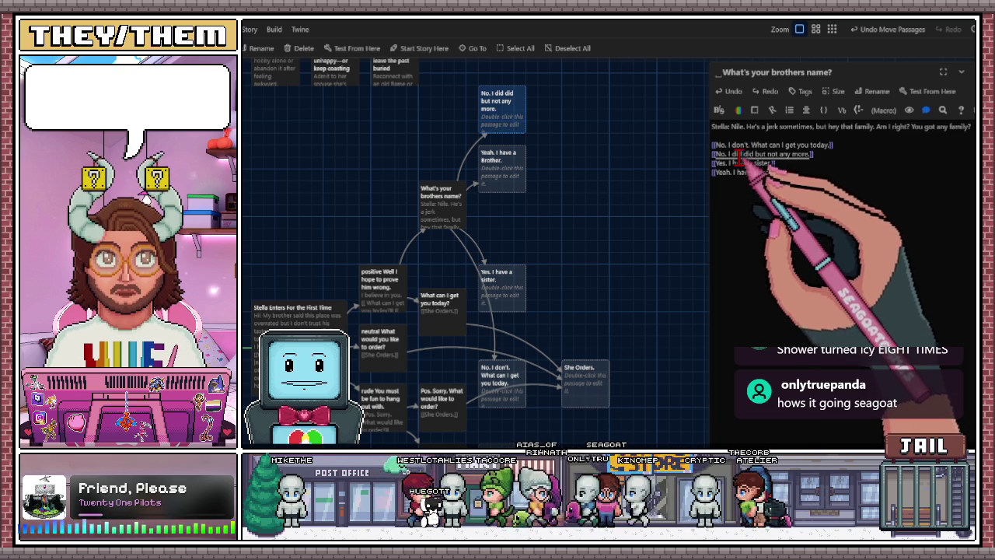
pyautogui.moveTo(497, 384); pyautogui.dragTo(493, 225)
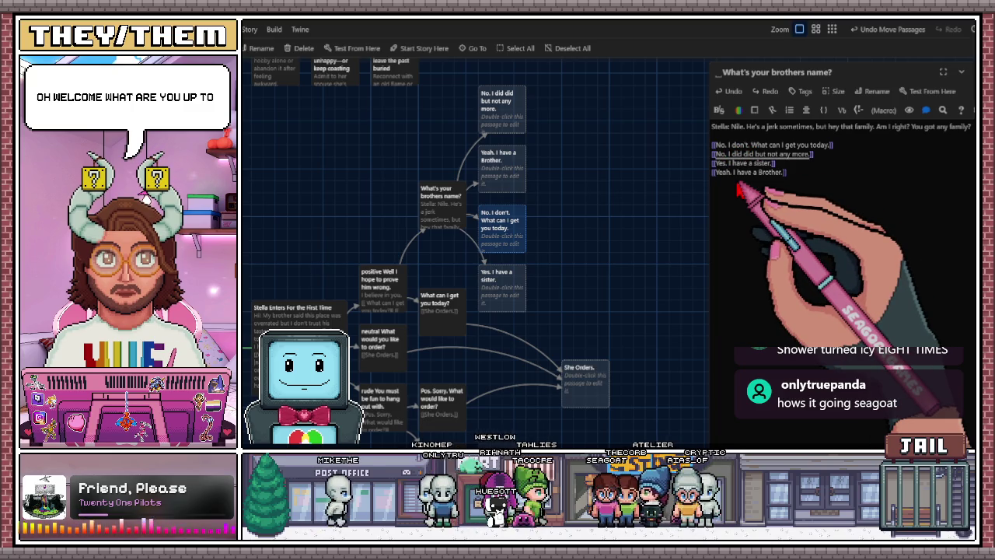
pyautogui.press('BackSpace')
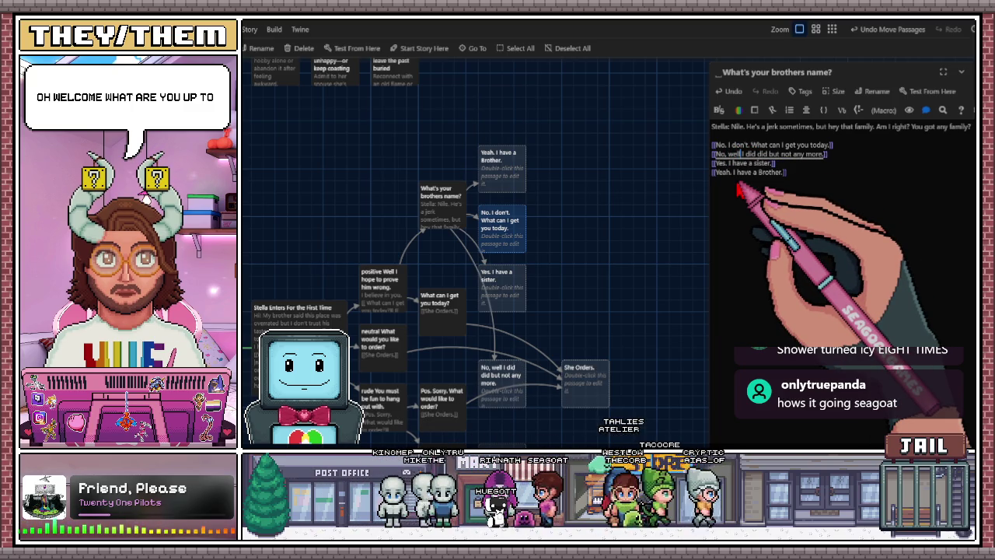
pyautogui.moveTo(513, 362)
pyautogui.mouseDown()
pyautogui.moveTo(533, 327)
pyautogui.moveTo(506, 107)
pyautogui.mouseUp()
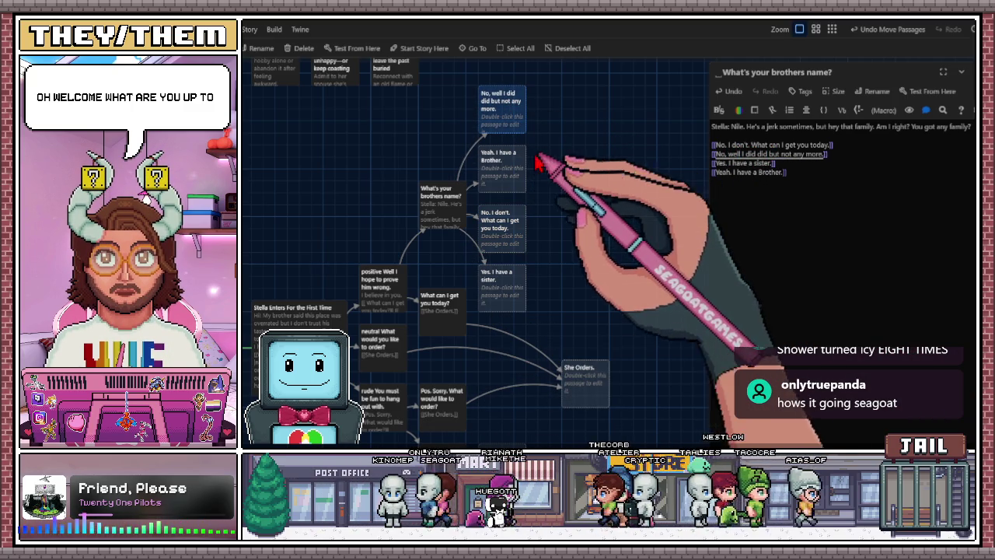
pyautogui.moveTo(503, 204)
pyautogui.mouseDown()
pyautogui.moveTo(519, 187)
pyautogui.moveTo(513, 168)
pyautogui.moveTo(513, 233)
pyautogui.moveTo(511, 179)
pyautogui.mouseUp()
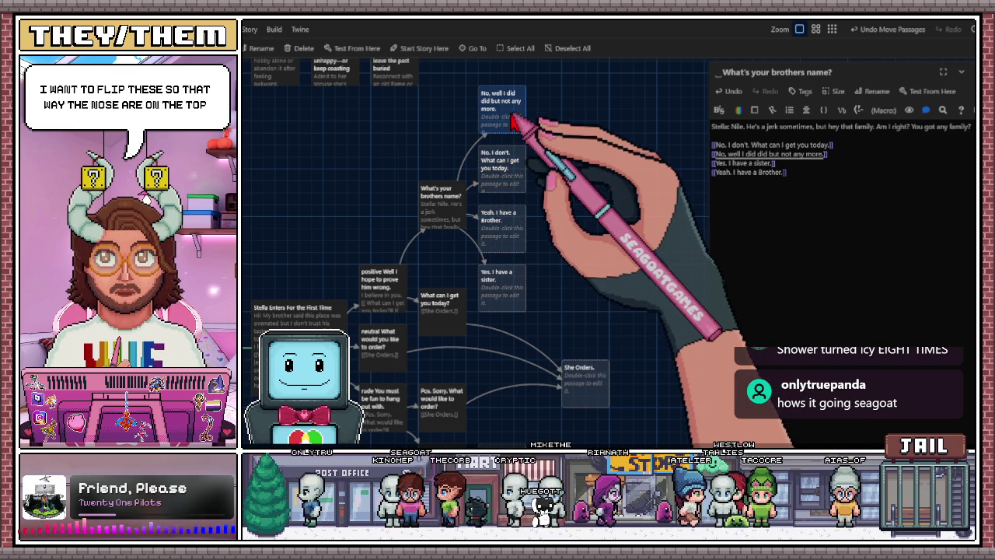
# Add a [[She Orders.]] link to the No. I don't passage and move She Orders. right
pyautogui.doubleClick(513, 178)
pyautogui.write('[[')
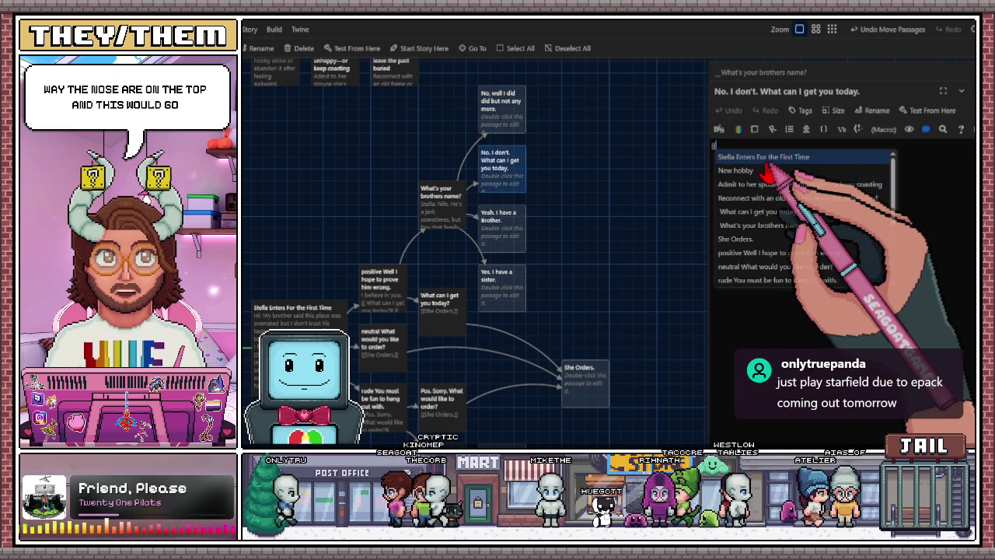
pyautogui.write('st')
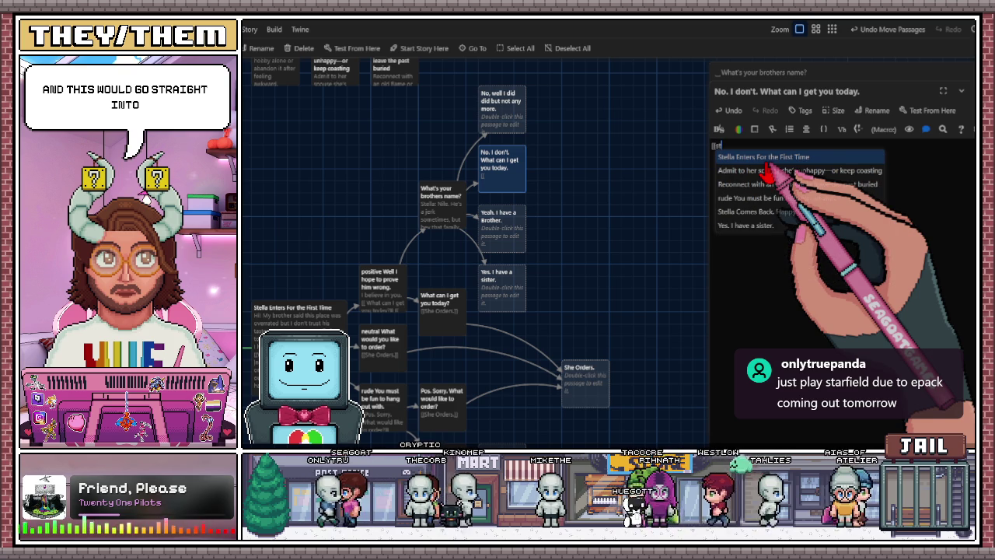
pyautogui.press('BackSpace')
pyautogui.press('BackSpace')
pyautogui.press('BackSpace')
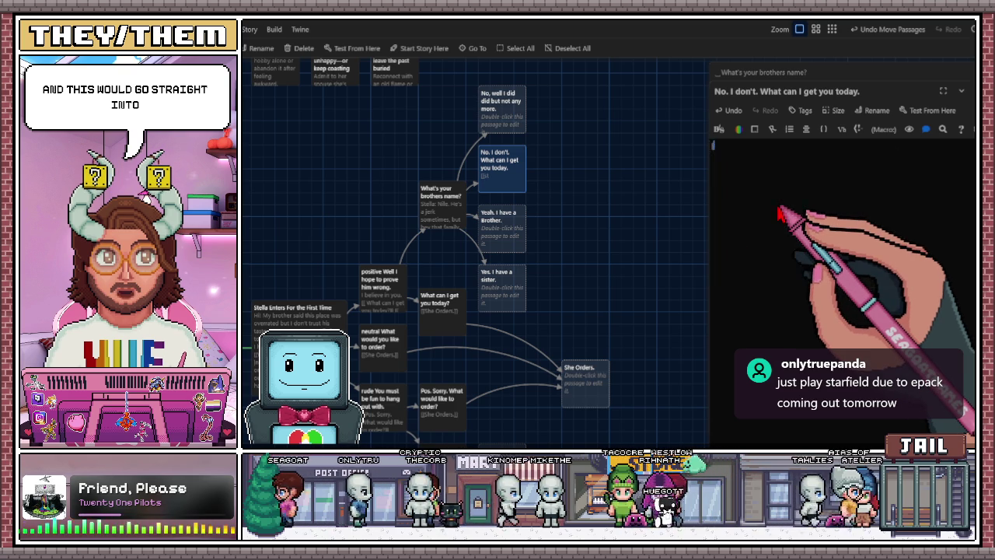
pyautogui.write('[[she')
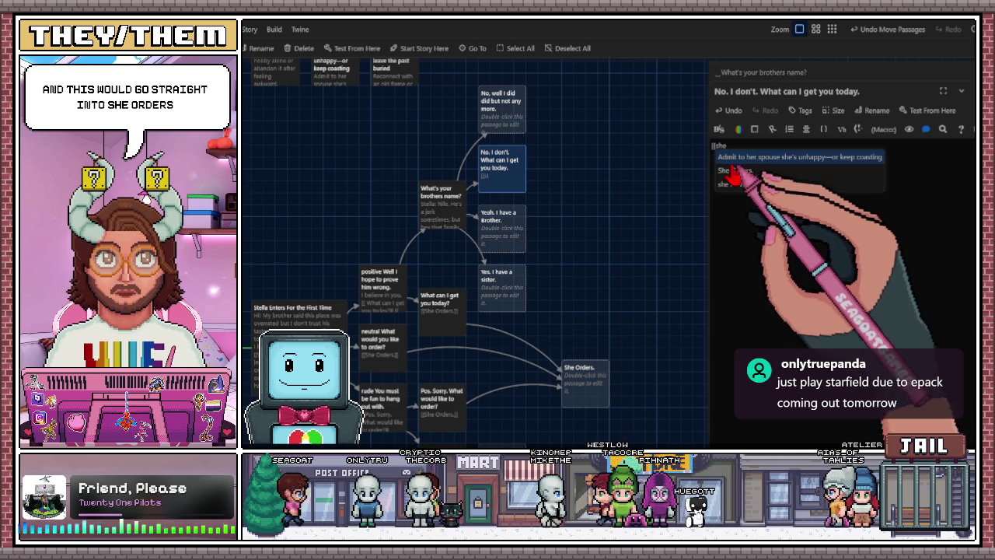
pyautogui.click(735, 170)
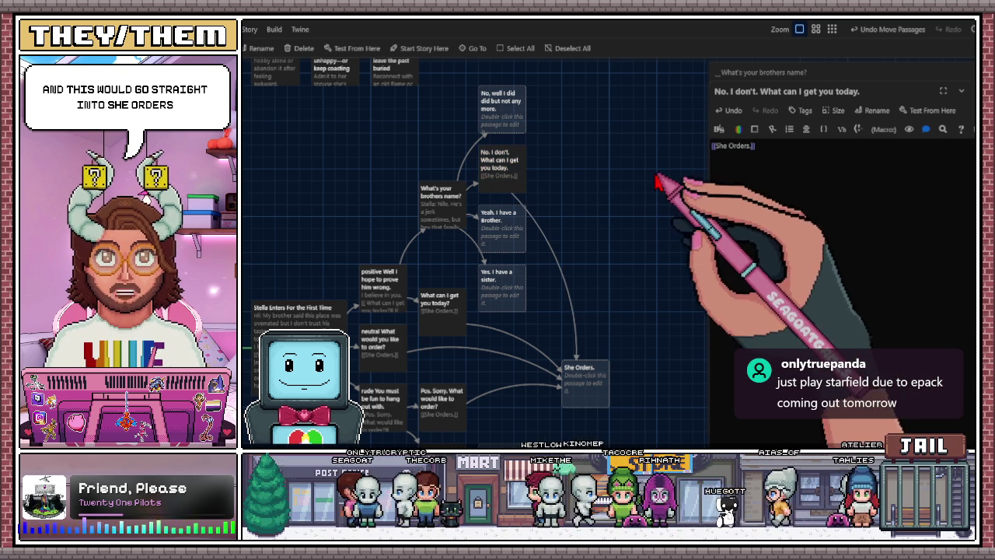
pyautogui.click(762, 72)
pyautogui.moveTo(585, 380); pyautogui.dragTo(657, 367)
# Nudge the She Orders. passage slightly left and down on the map
pyautogui.scroll(-3, 534, 285)
pyautogui.scroll(2, 533, 284)
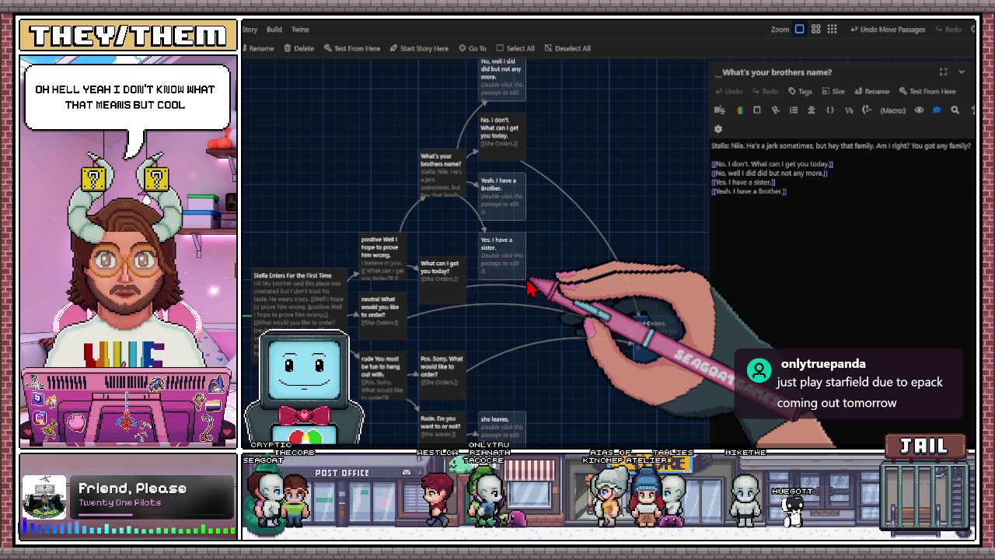
pyautogui.moveTo(642, 332); pyautogui.dragTo(622, 336)
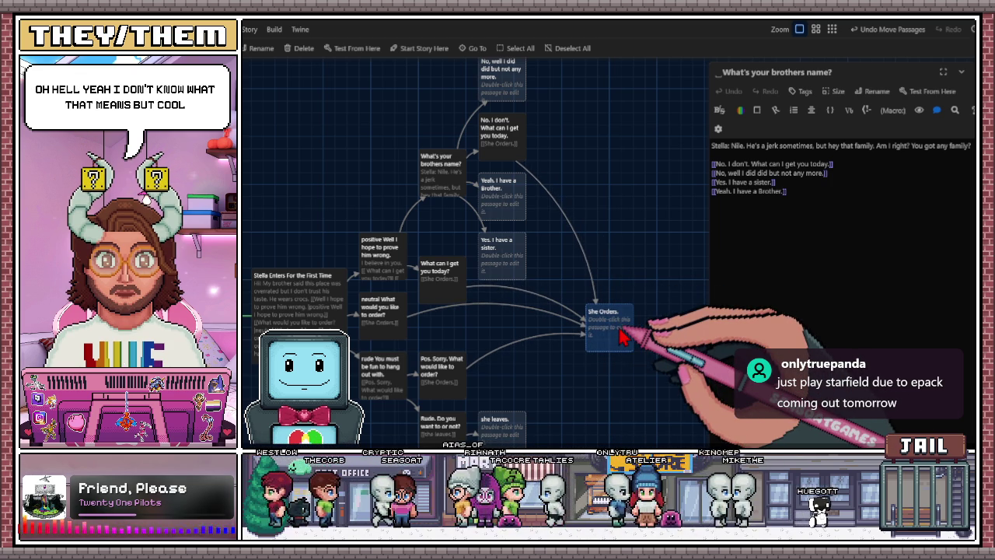
pyautogui.moveTo(610, 338); pyautogui.dragTo(612, 349)
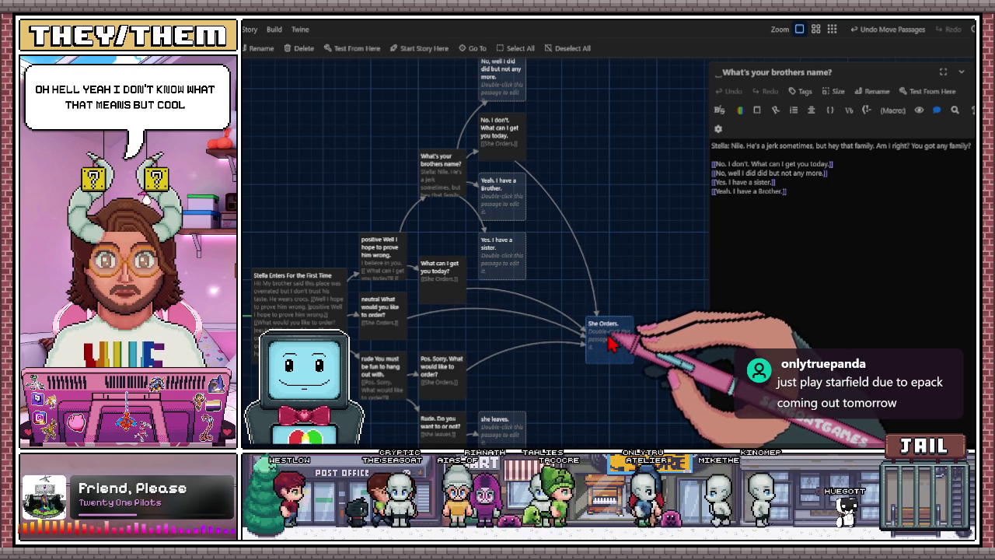
# Open the 'Yeah. I have a Brother.' passage for editing
pyautogui.scroll(1, 614, 272)
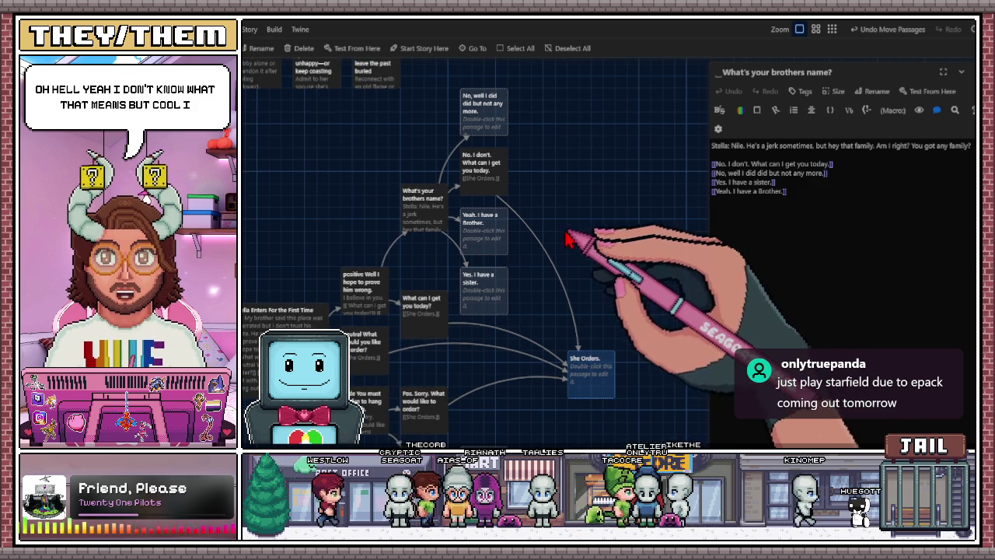
pyautogui.click(501, 246)
pyautogui.doubleClick(502, 245)
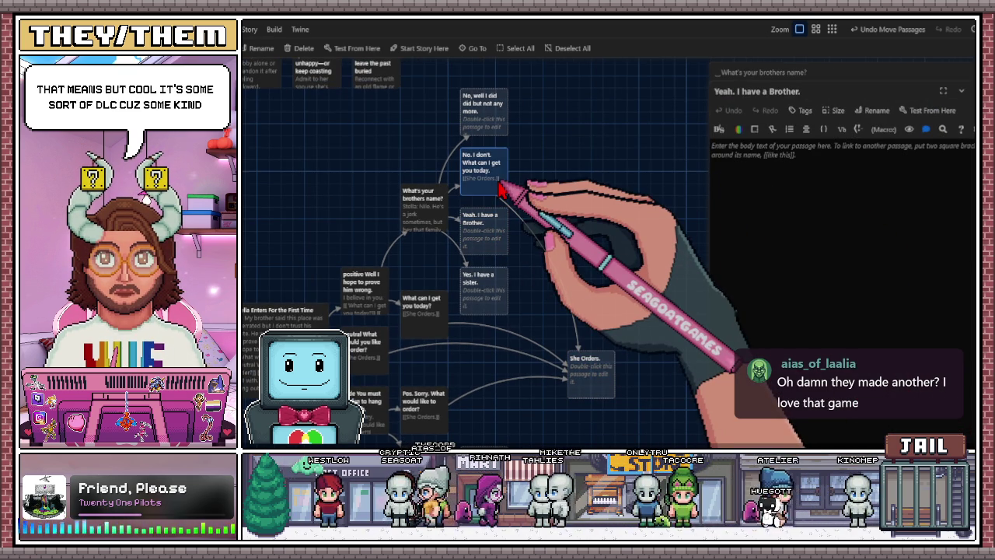
# Write Stella's question 'Does he work here to?' in the Brother passage
pyautogui.click(766, 156)
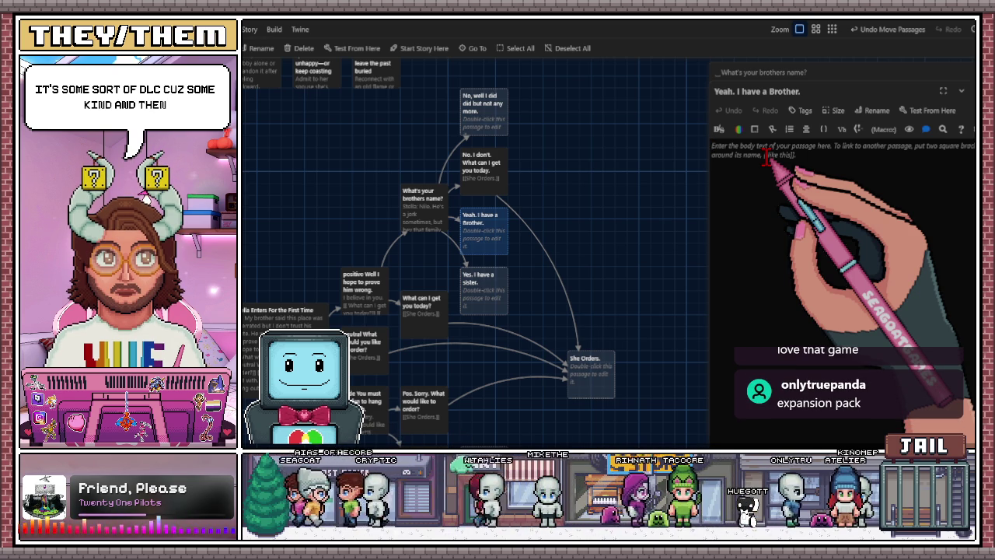
pyautogui.write('W')
pyautogui.press('BackSpace')
pyautogui.write('Stel')
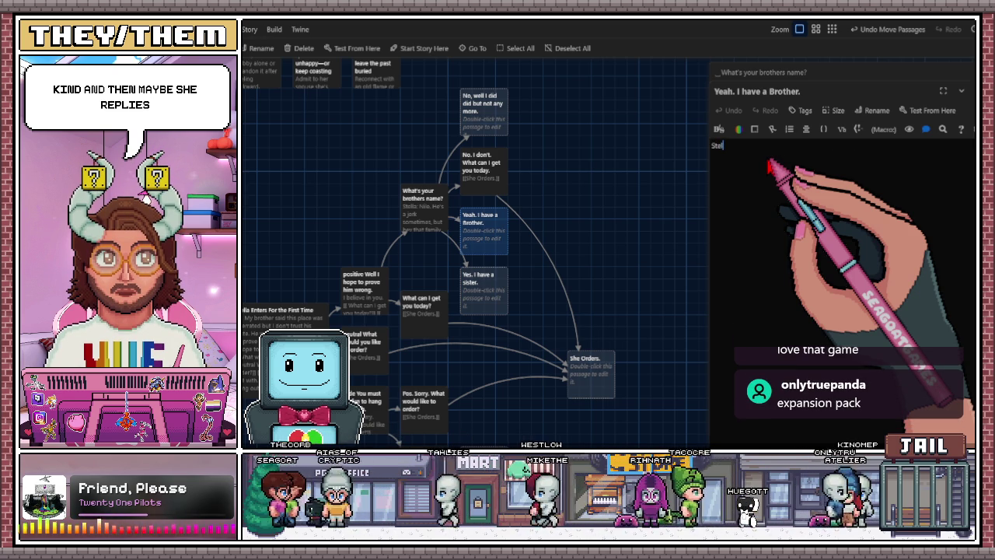
pyautogui.write('la: Does')
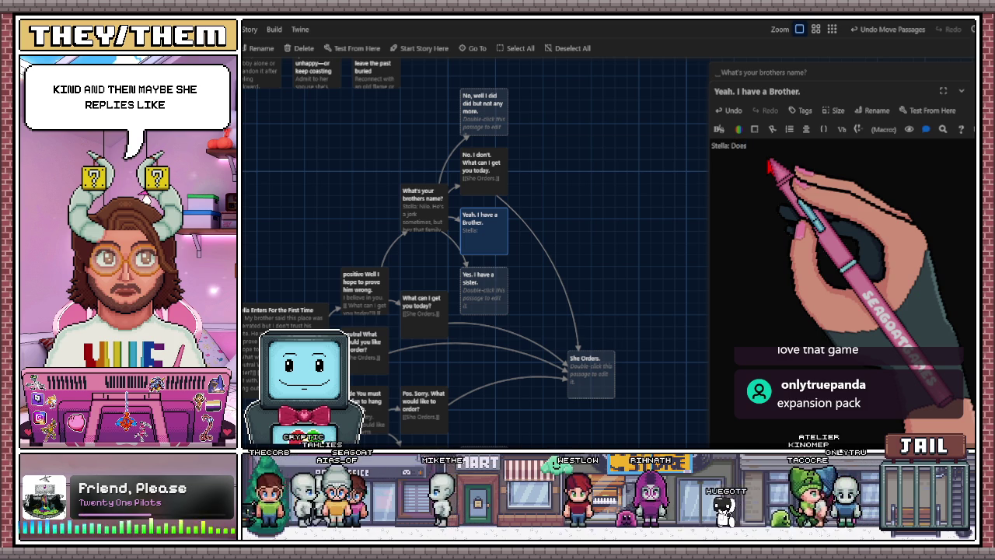
pyautogui.write('wo')
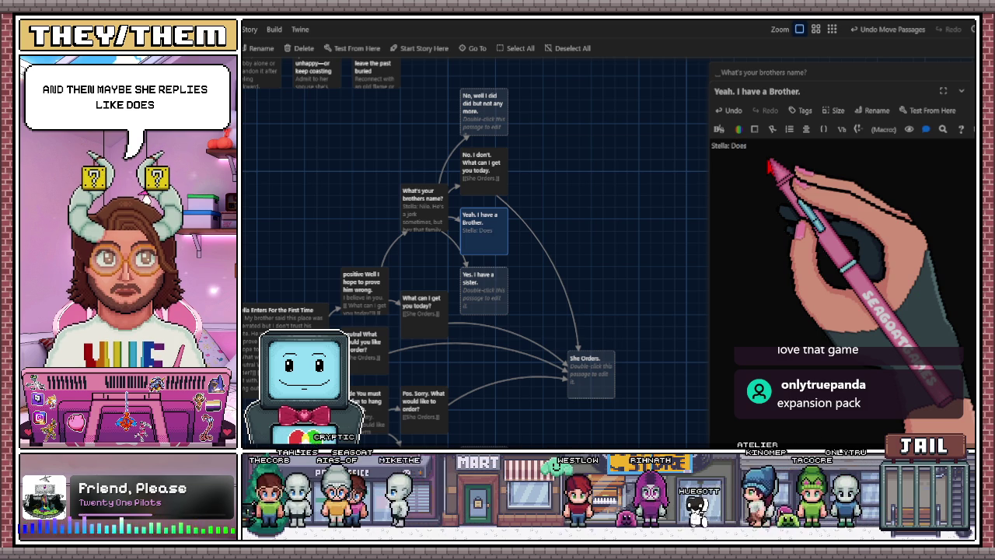
pyautogui.write('rk here to?')
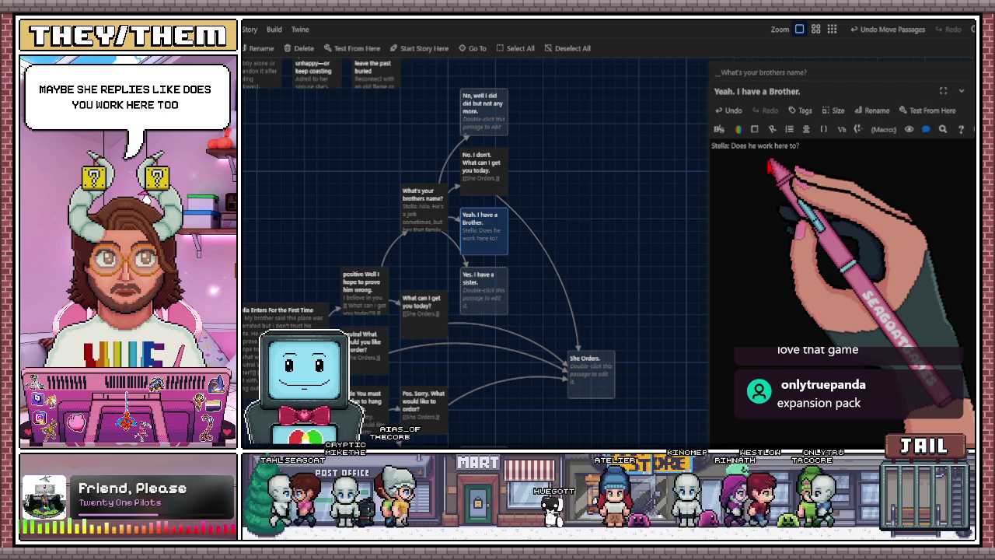
# Add [[No. What I can get you today]] and [[Lie: Yes.]] links, placing Lie: Yes. beside the passage
pyautogui.write('[[')
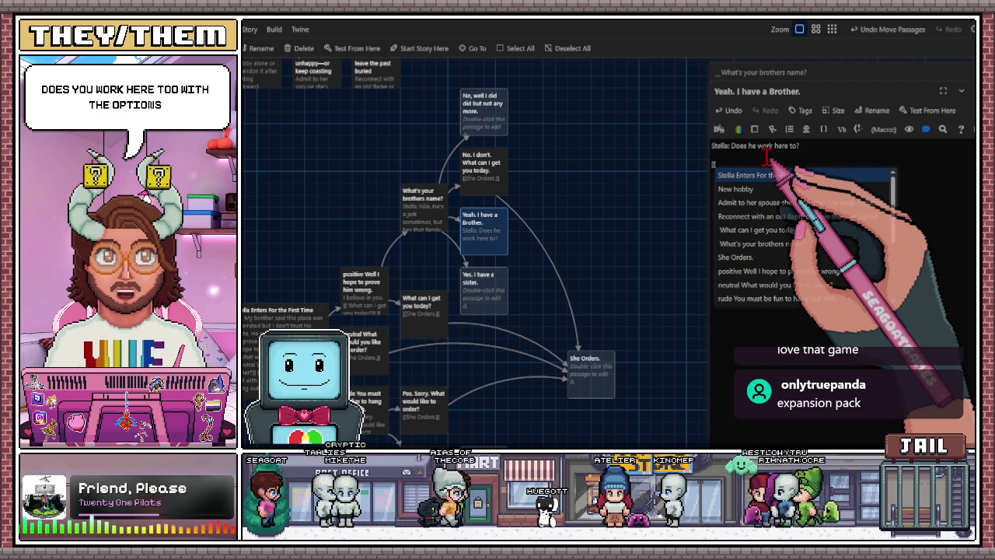
pyautogui.write('No')
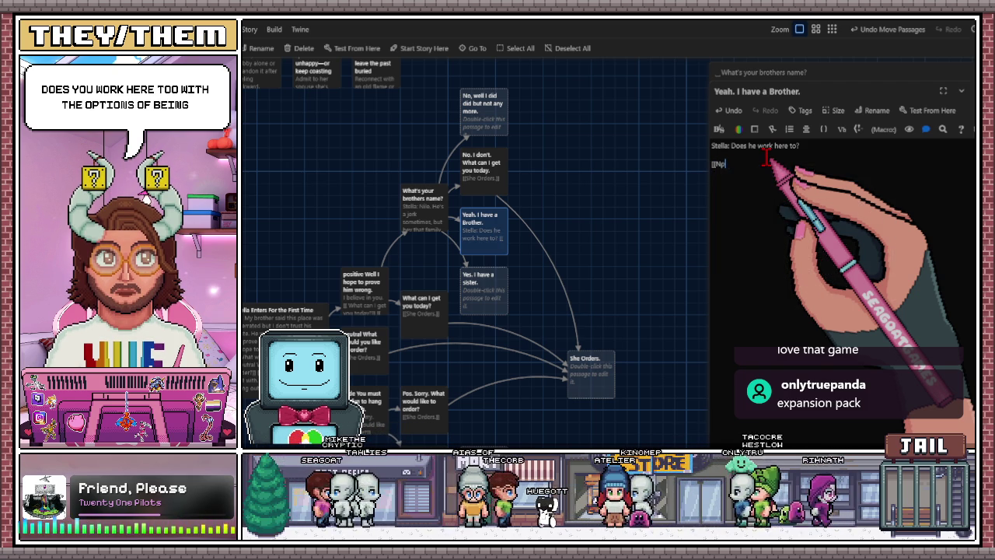
pyautogui.press('BackSpace')
pyautogui.write('o. What I can get you today')
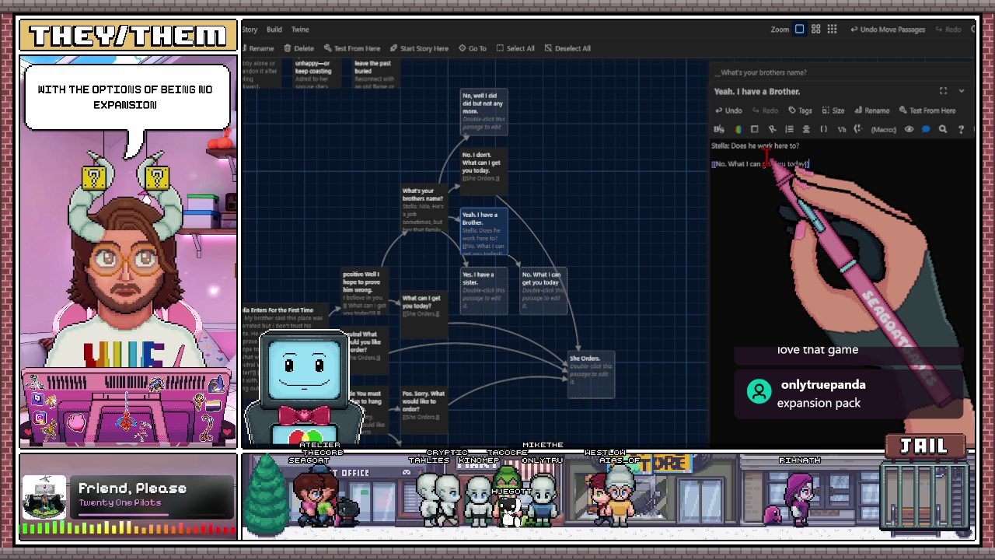
pyautogui.press('Home')
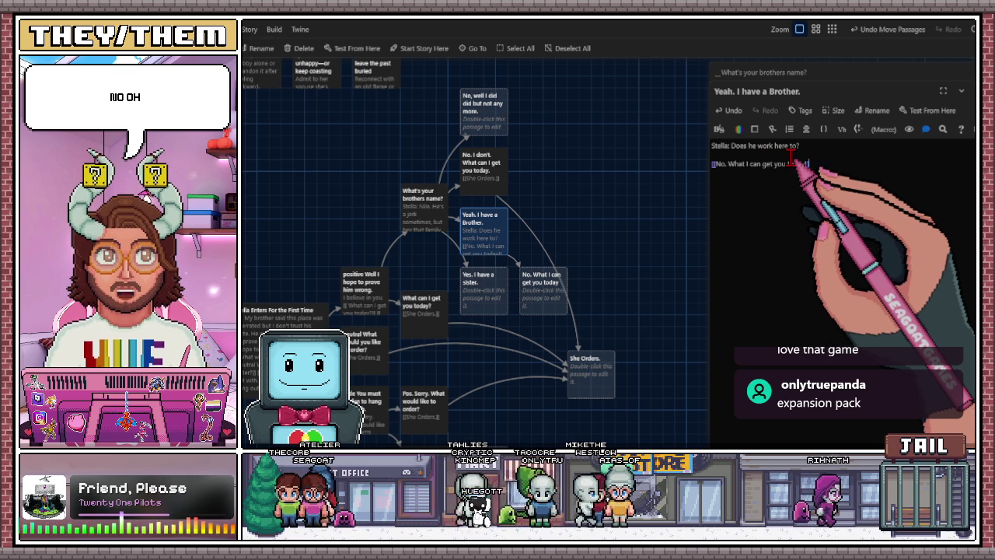
pyautogui.write('[[')
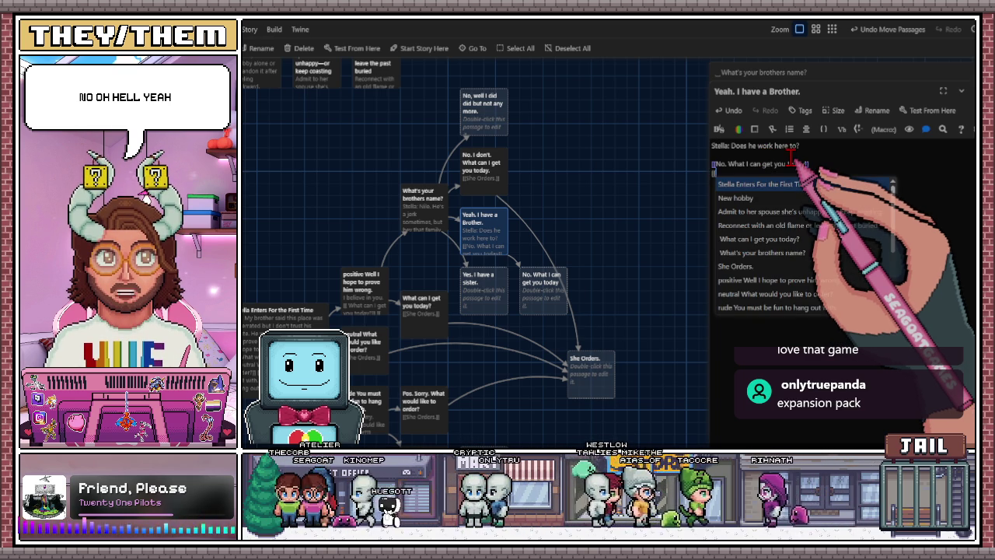
pyautogui.write('Lie')
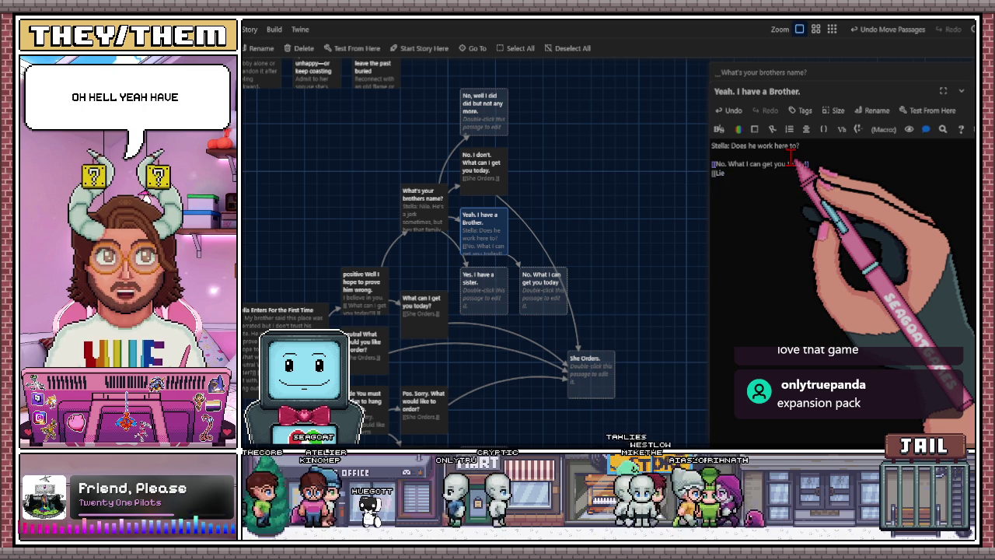
pyautogui.write(': Yes')
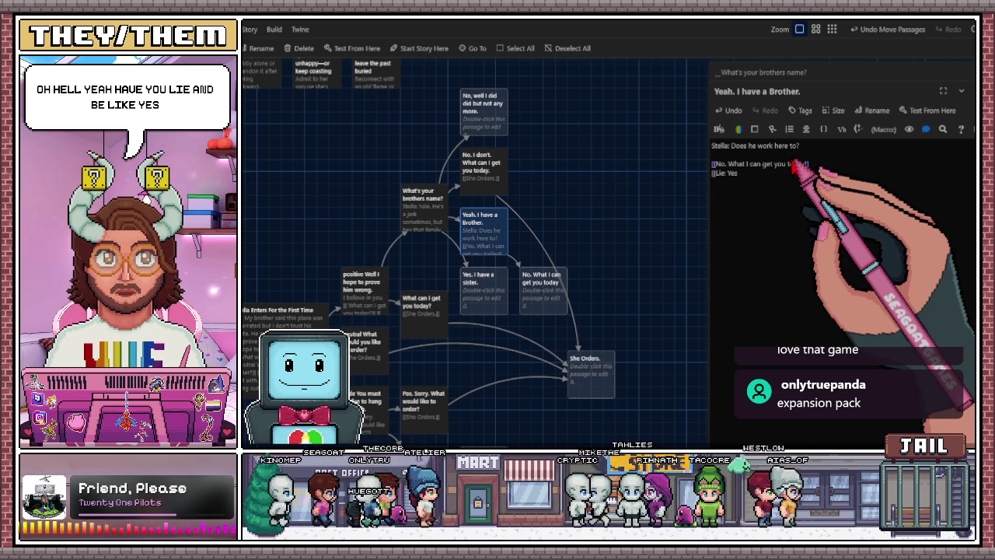
pyautogui.write('.]')
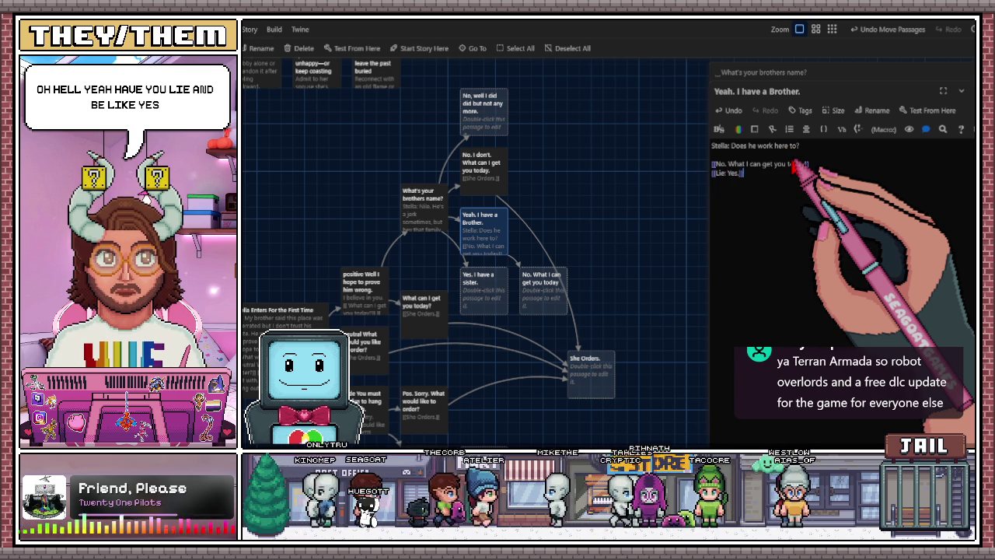
pyautogui.write(']')
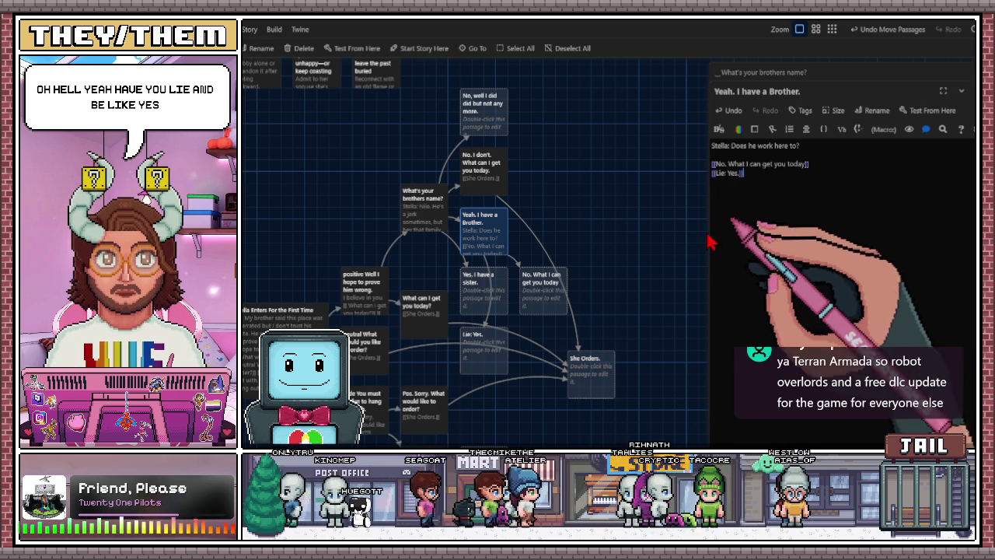
pyautogui.moveTo(482, 346)
pyautogui.mouseDown()
pyautogui.moveTo(548, 231)
pyautogui.moveTo(570, 214)
pyautogui.mouseUp()
# Set Lie: Yes. and No. What I can get you today side by side and shift She Orders. up
pyautogui.moveTo(596, 268); pyautogui.dragTo(570, 263)
pyautogui.click(535, 253)
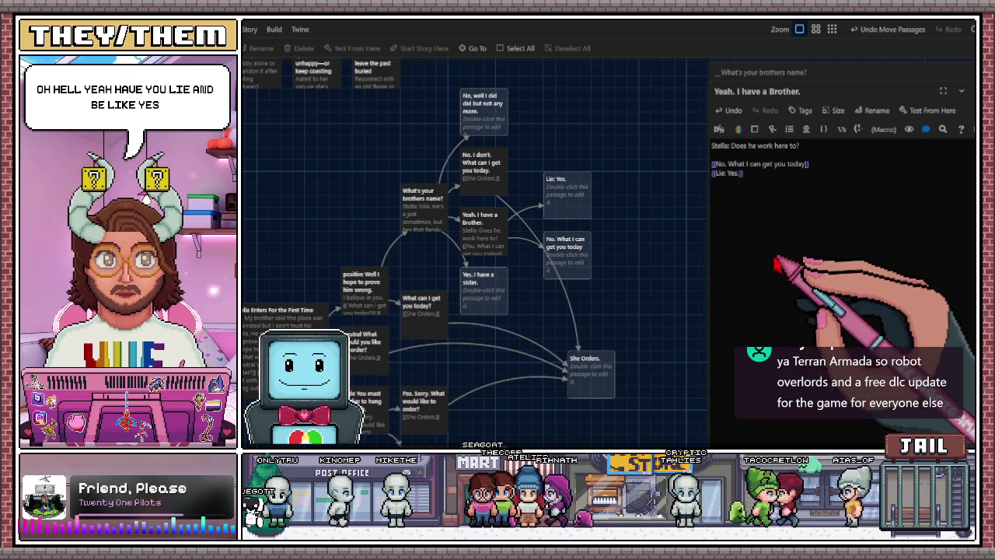
pyautogui.click(739, 173)
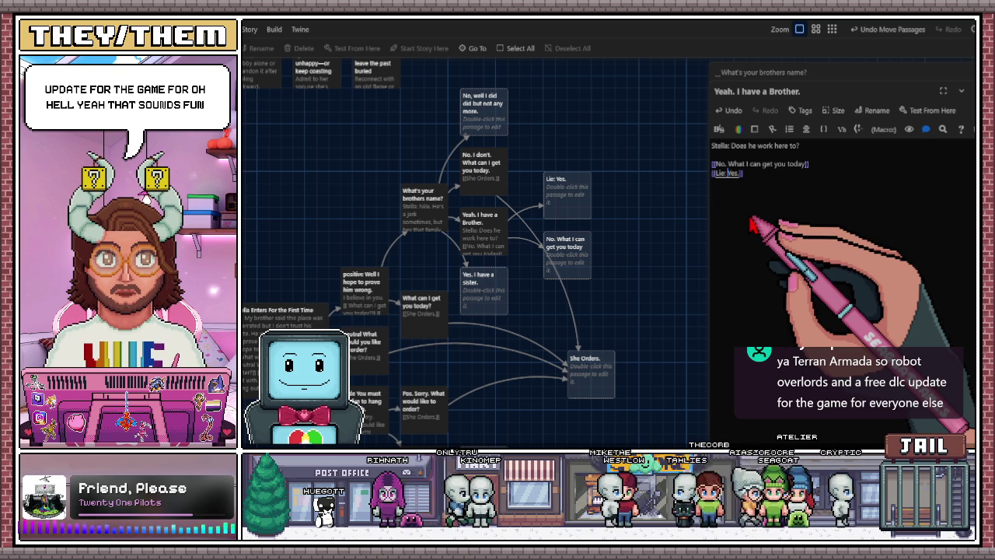
pyautogui.moveTo(595, 389)
pyautogui.mouseDown()
pyautogui.moveTo(674, 348)
pyautogui.moveTo(598, 355)
pyautogui.mouseUp()
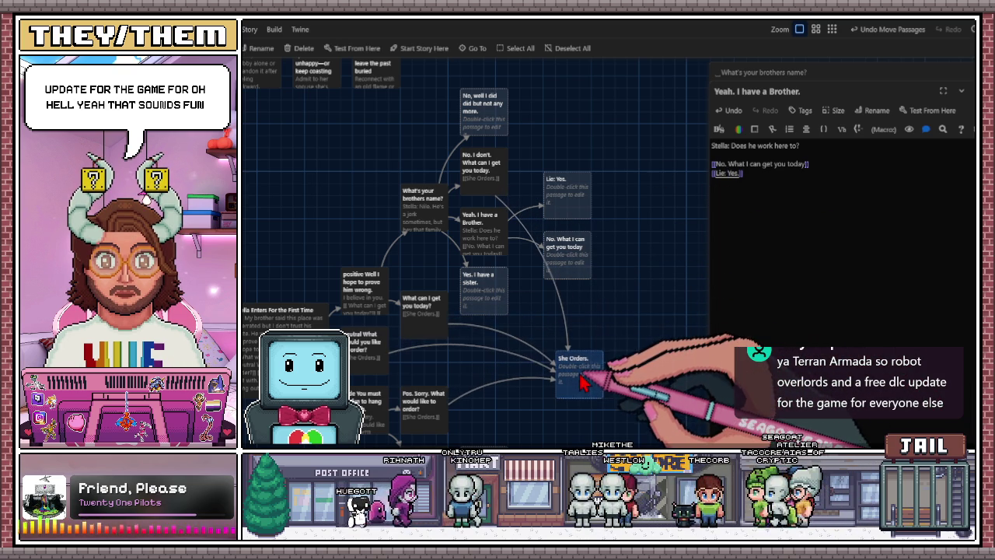
pyautogui.scroll(-1, 593, 311)
# Move She Orders. down-left and re-enter No. I don't's [[She Orders.]] link to spawn a new passage
pyautogui.scroll(-4, 595, 292)
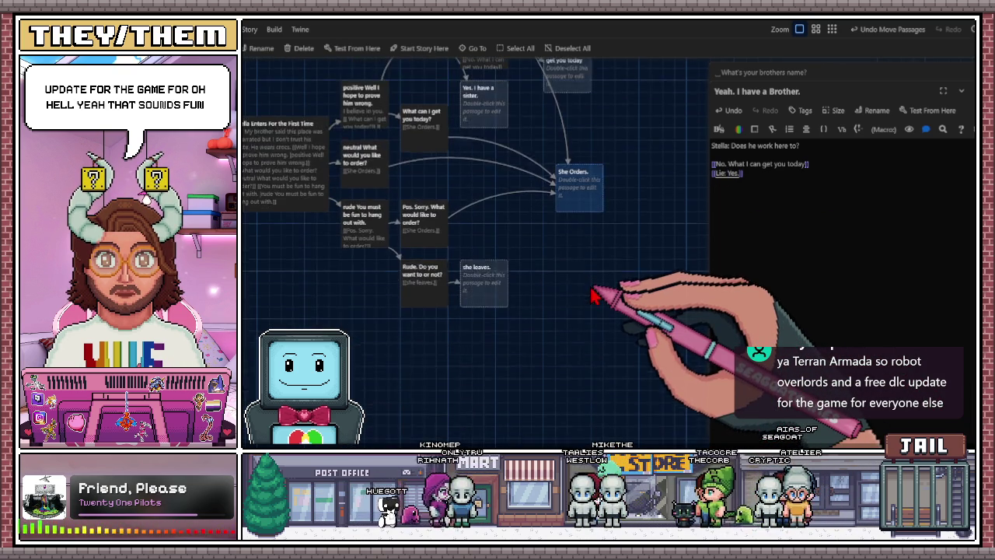
pyautogui.scroll(2, 595, 292)
pyautogui.moveTo(583, 264)
pyautogui.mouseDown()
pyautogui.moveTo(704, 214)
pyautogui.moveTo(689, 195)
pyautogui.mouseUp()
pyautogui.moveTo(655, 224)
pyautogui.mouseDown()
pyautogui.moveTo(628, 218)
pyautogui.moveTo(579, 277)
pyautogui.mouseUp()
pyautogui.scroll(2, 509, 233)
pyautogui.click(489, 148)
pyautogui.doubleClick(489, 146)
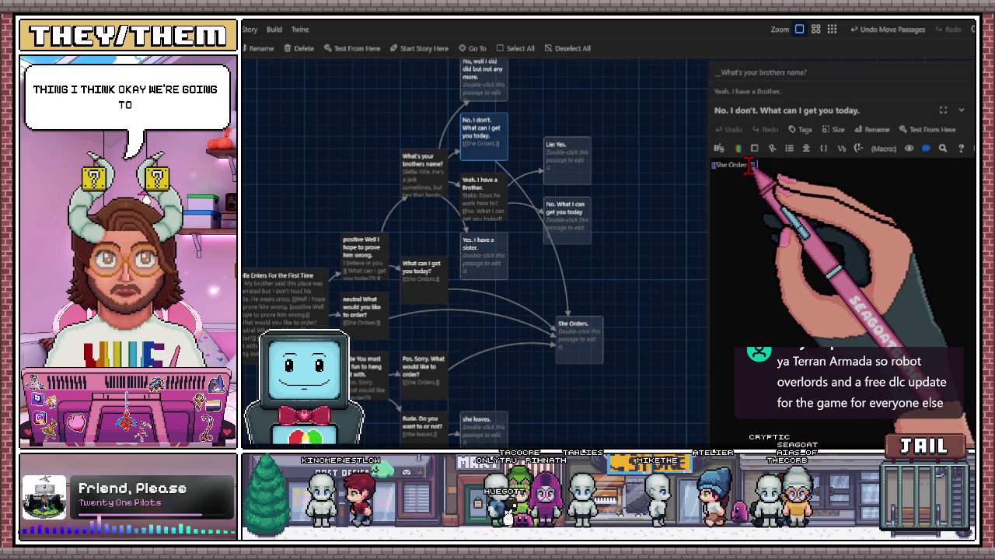
pyautogui.tripleClick(750, 165)
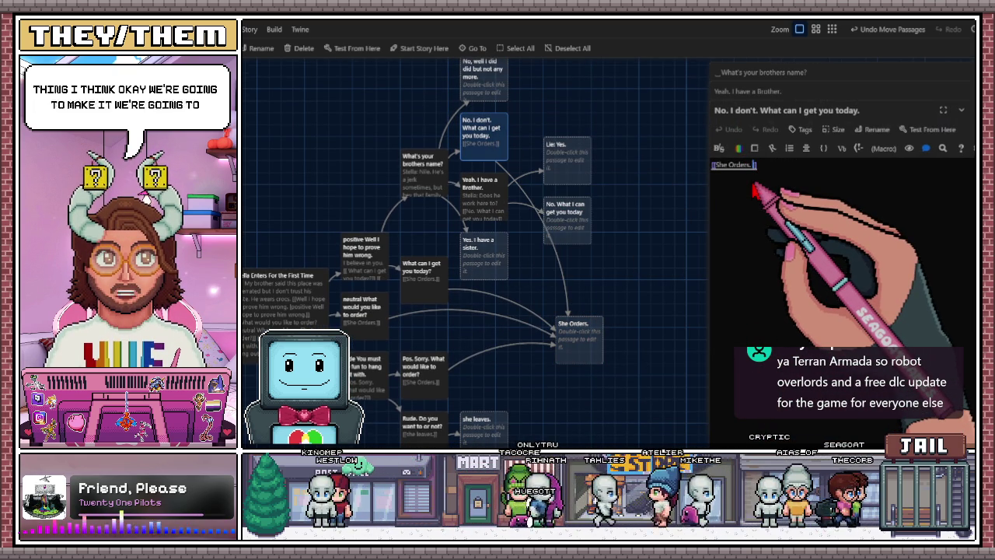
pyautogui.press('Return')
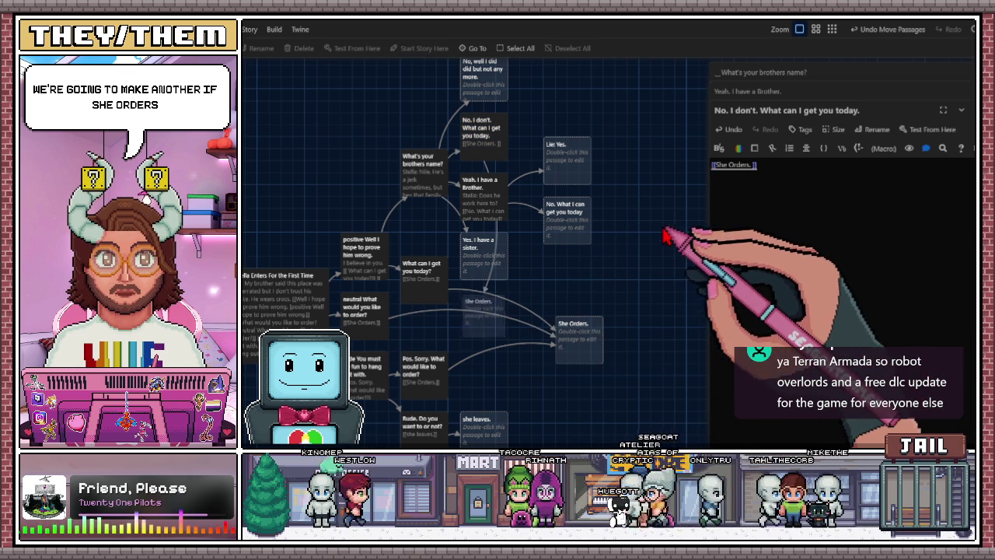
# Place the new She Orders. passage at the top right and close the passage editors
pyautogui.moveTo(583, 262); pyautogui.dragTo(668, 100)
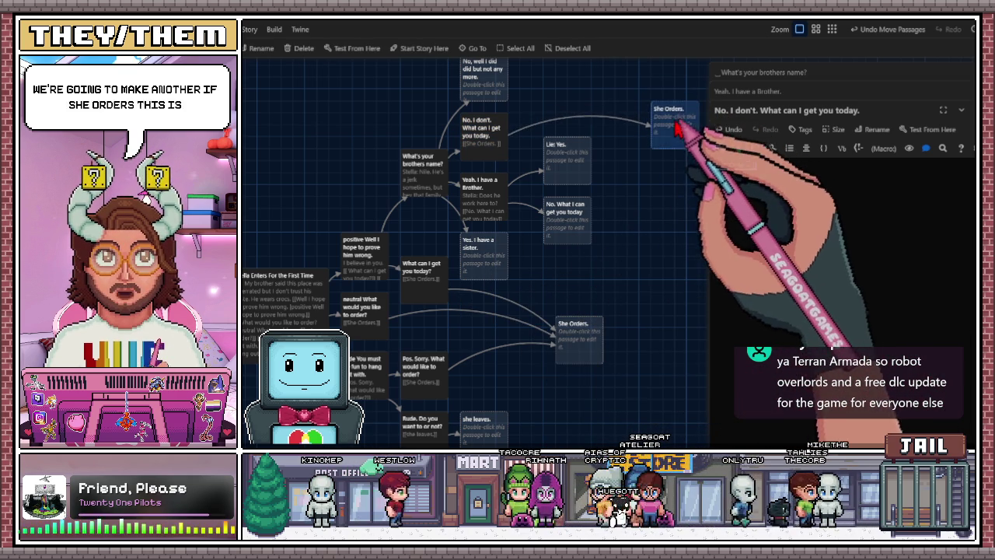
pyautogui.scroll(2, 670, 109)
pyautogui.moveTo(674, 158)
pyautogui.mouseDown()
pyautogui.moveTo(681, 204)
pyautogui.moveTo(666, 204)
pyautogui.mouseUp()
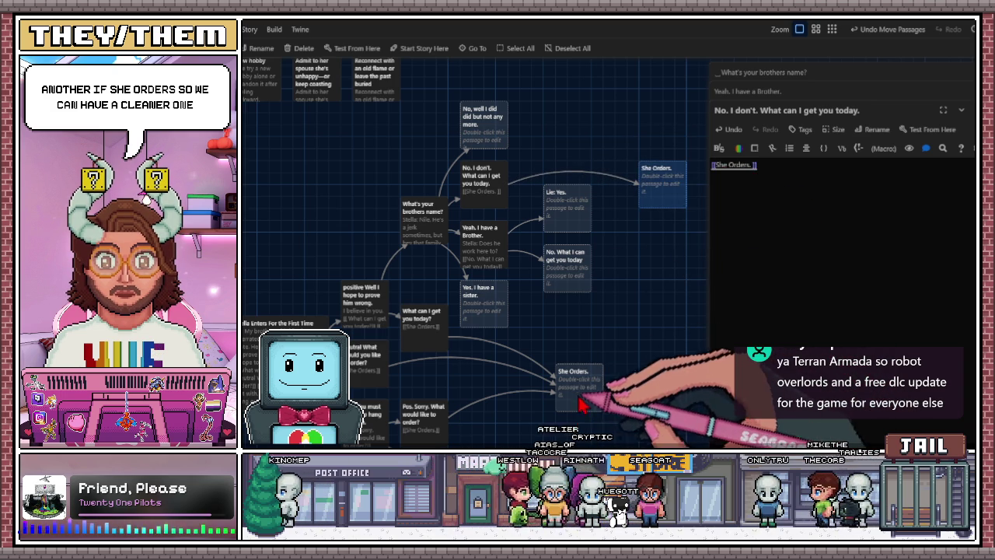
pyautogui.moveTo(579, 396); pyautogui.dragTo(545, 410)
pyautogui.scroll(-3, 599, 289)
pyautogui.moveTo(543, 332); pyautogui.dragTo(542, 343)
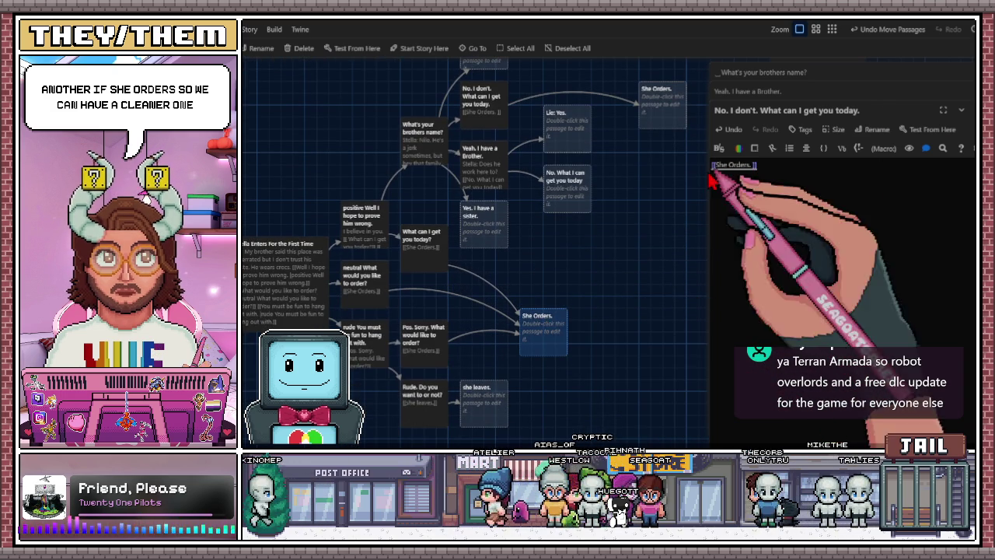
pyautogui.click(972, 110)
pyautogui.click(972, 91)
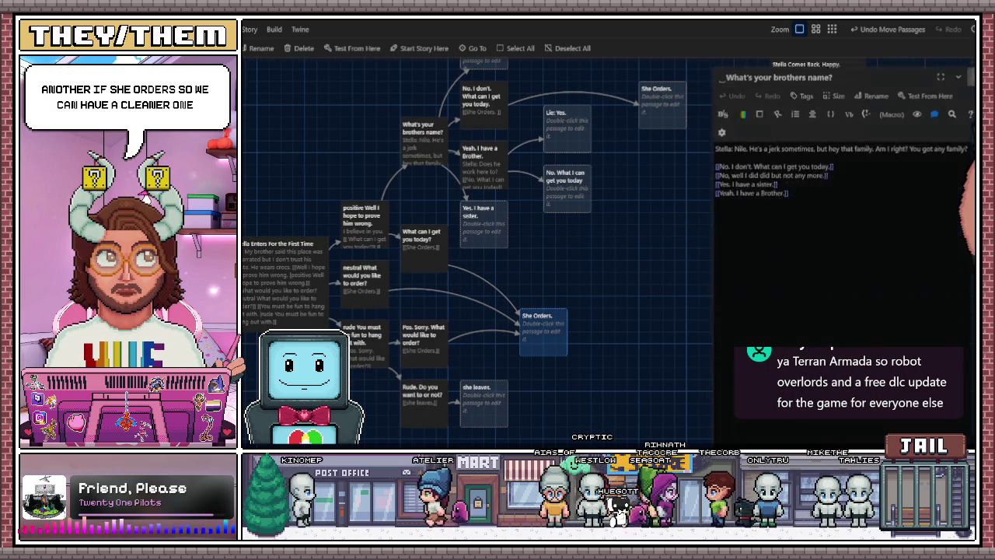
# Tidy the top She Orders., Lie: Yes. and No. What I can get you today passages, then open Yes. I have a sister
pyautogui.click(972, 72)
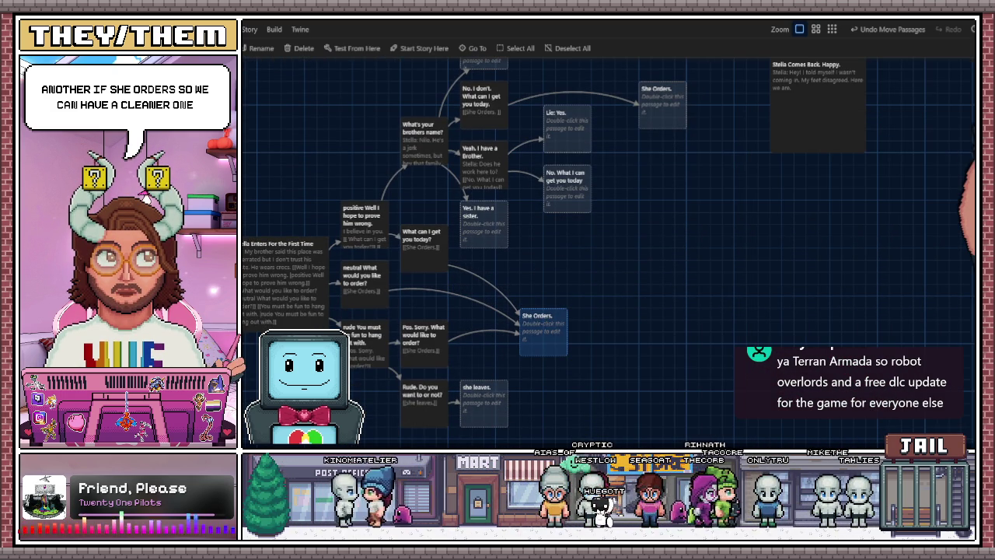
pyautogui.scroll(2, 653, 183)
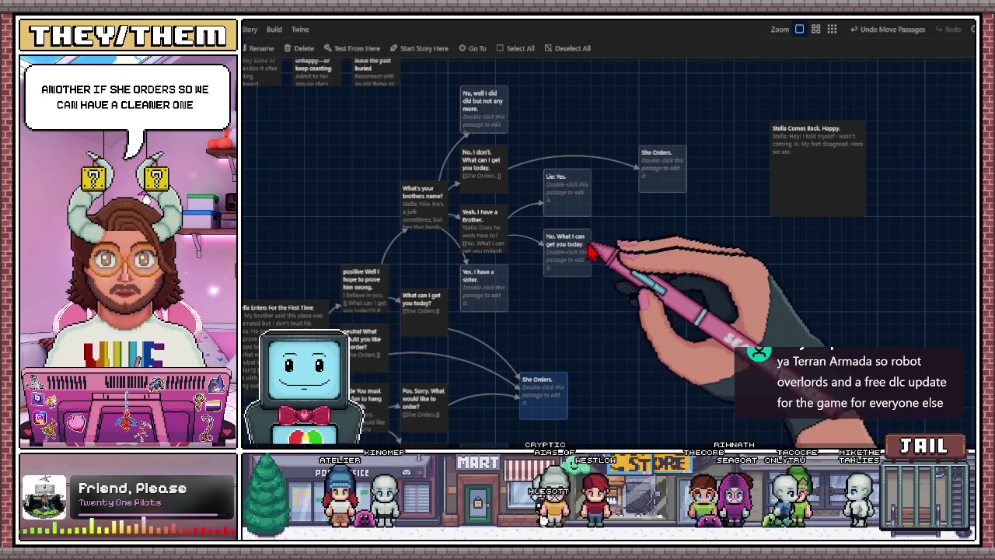
pyautogui.moveTo(677, 174)
pyautogui.mouseDown()
pyautogui.moveTo(649, 155)
pyautogui.moveTo(640, 169)
pyautogui.mouseUp()
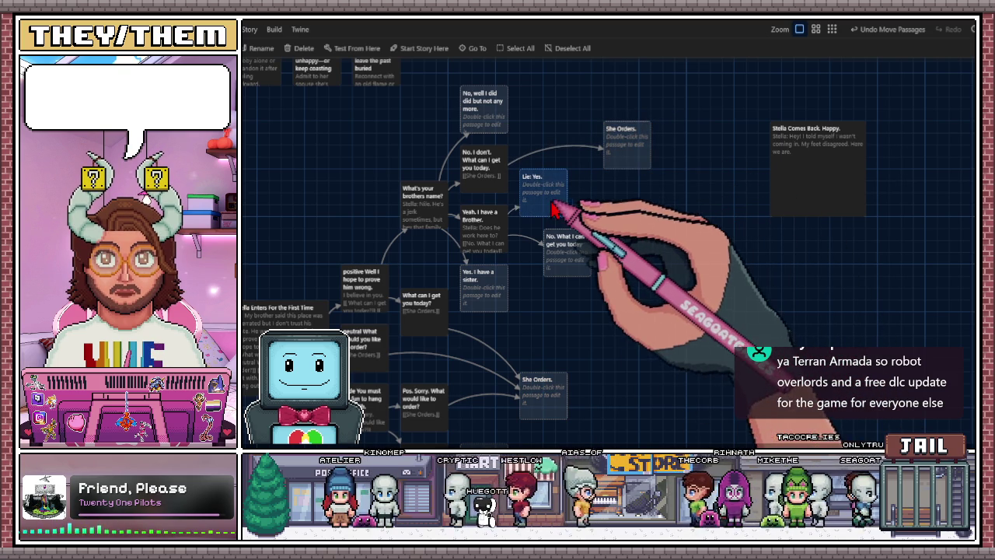
pyautogui.moveTo(548, 262)
pyautogui.mouseDown()
pyautogui.moveTo(572, 286)
pyautogui.moveTo(560, 227)
pyautogui.moveTo(575, 281)
pyautogui.moveTo(568, 278)
pyautogui.mouseUp()
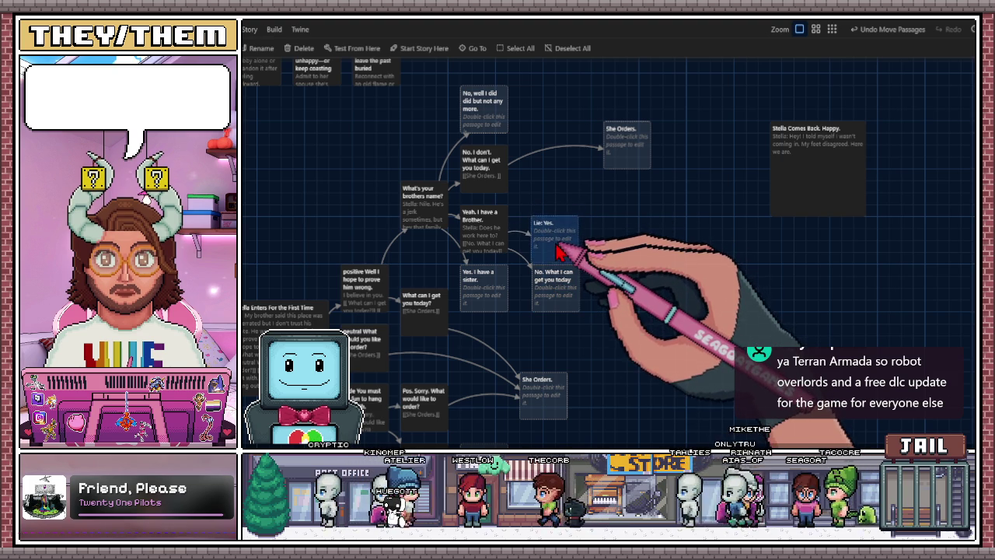
pyautogui.moveTo(558, 243); pyautogui.dragTo(557, 233)
pyautogui.doubleClick(483, 284)
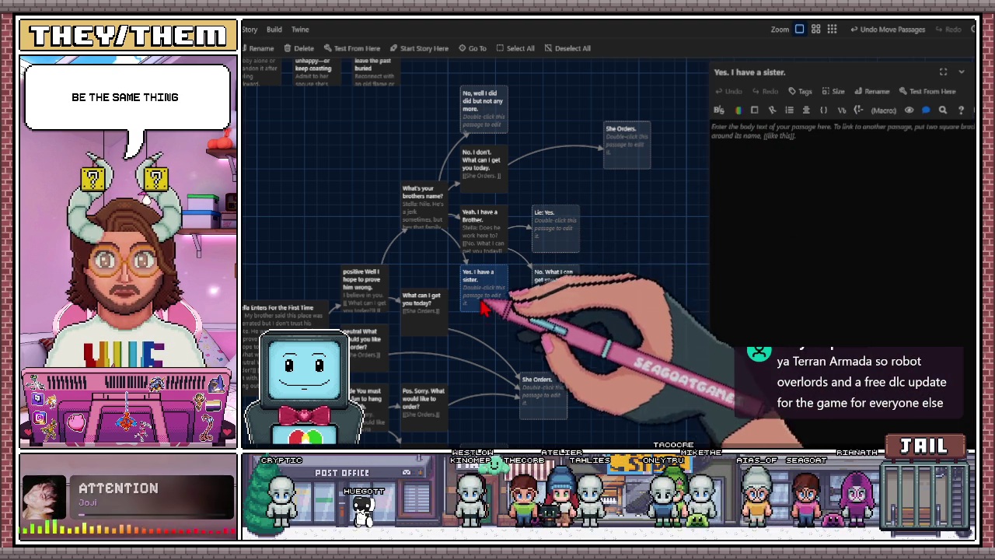
pyautogui.click(441, 223)
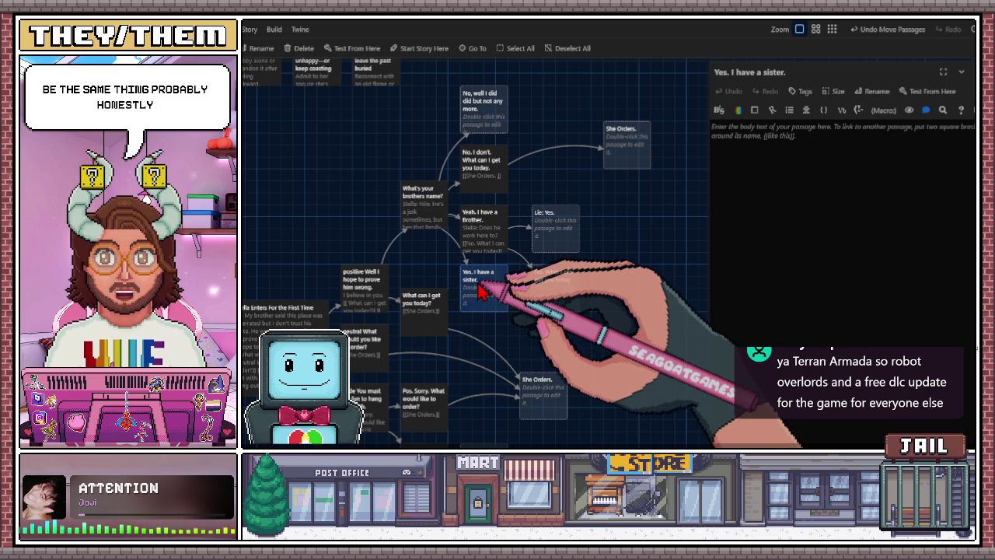
# Delete the 'Yes. I have a sister.' passage and change the reply link to [[Yes. I have a sister/brother]]
pyautogui.press('Delete')
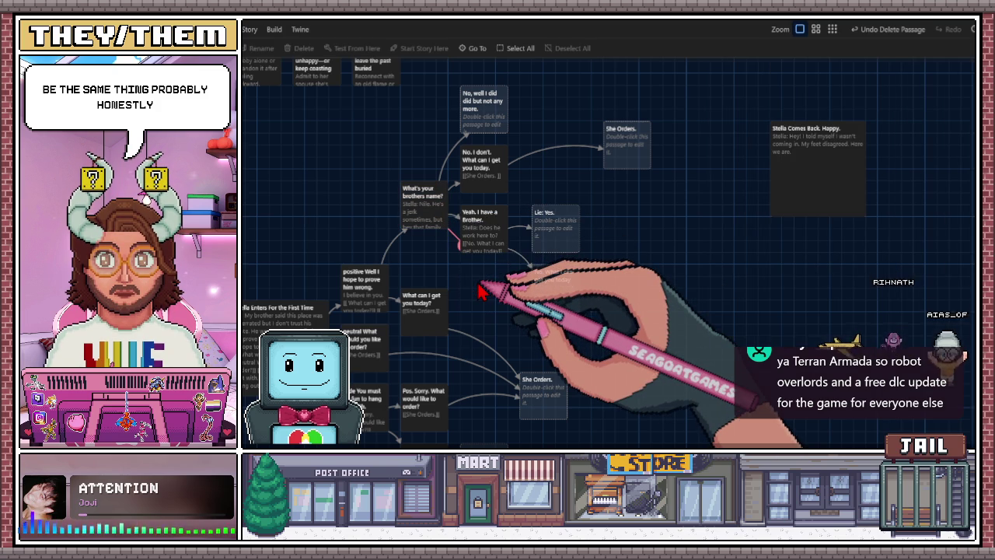
pyautogui.doubleClick(438, 223)
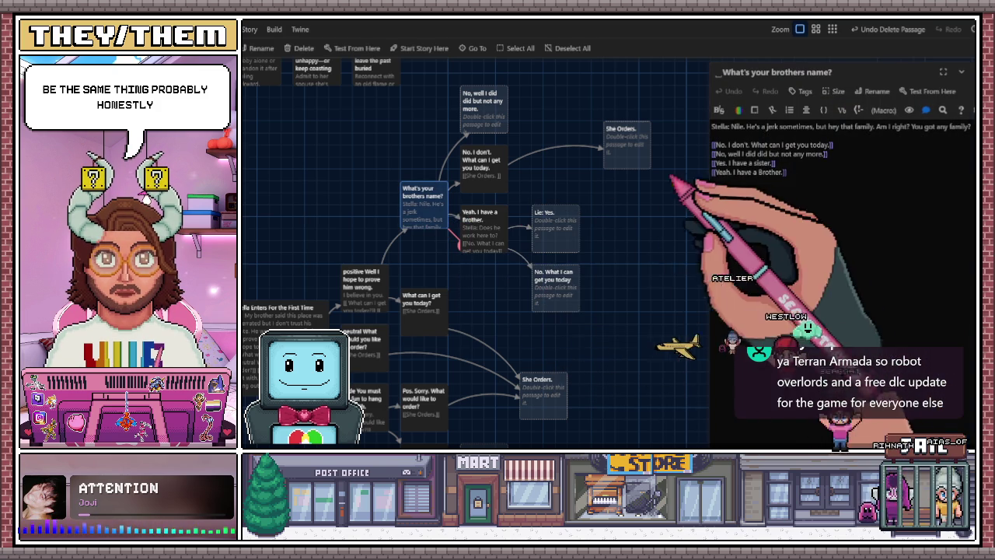
pyautogui.moveTo(713, 163); pyautogui.dragTo(775, 164)
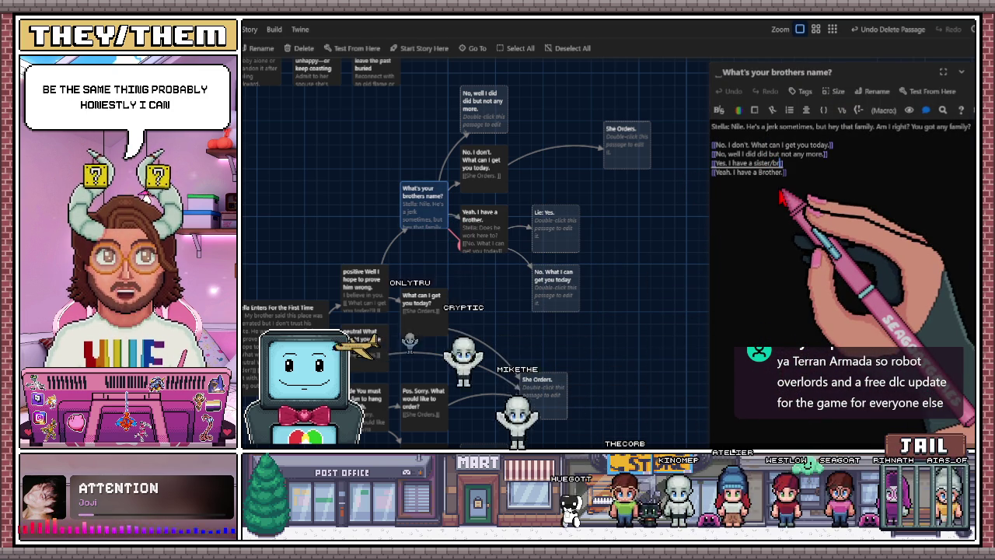
pyautogui.write('brother')
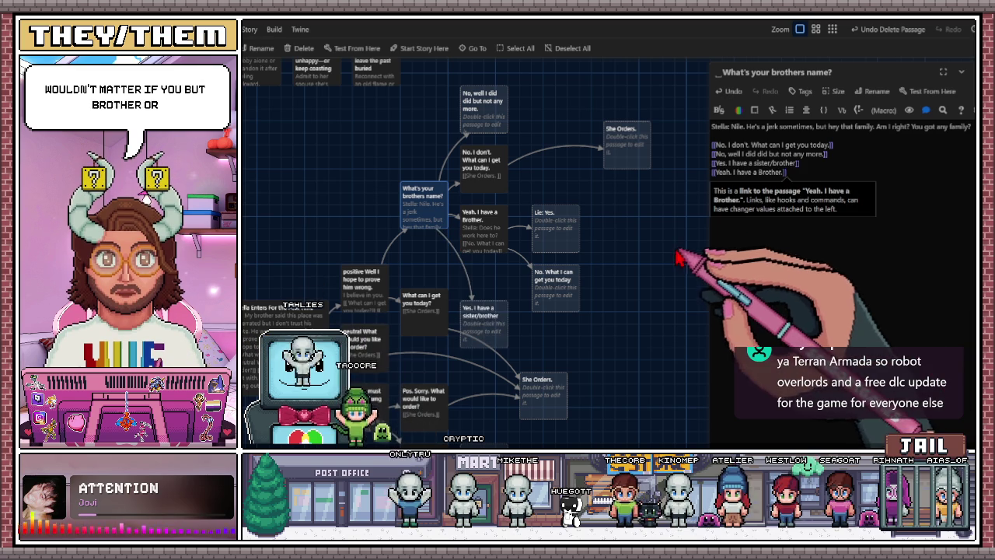
# Close the sibling passage editors and move 'Yes. I have a sister/brother' up on the map
pyautogui.doubleClick(481, 222)
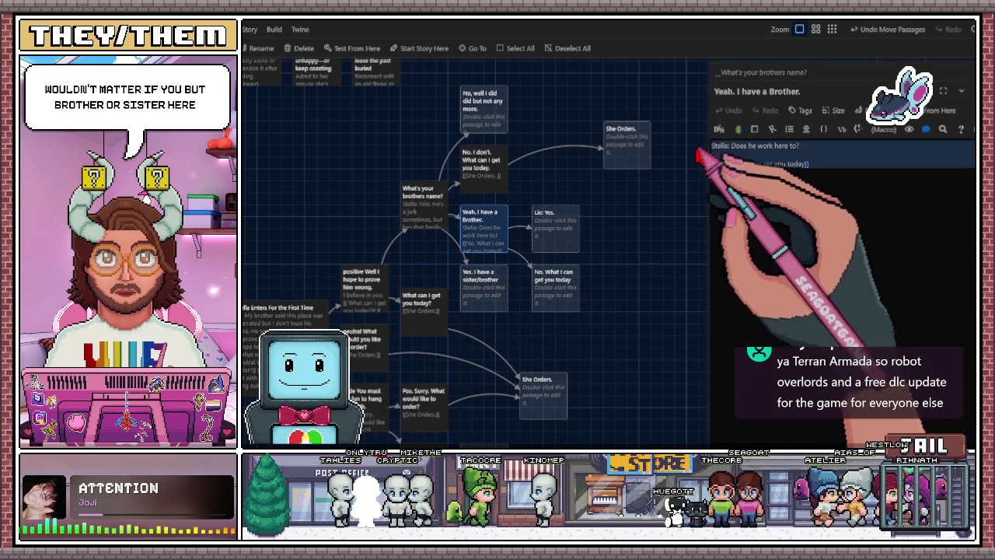
pyautogui.click(968, 90)
pyautogui.click(968, 88)
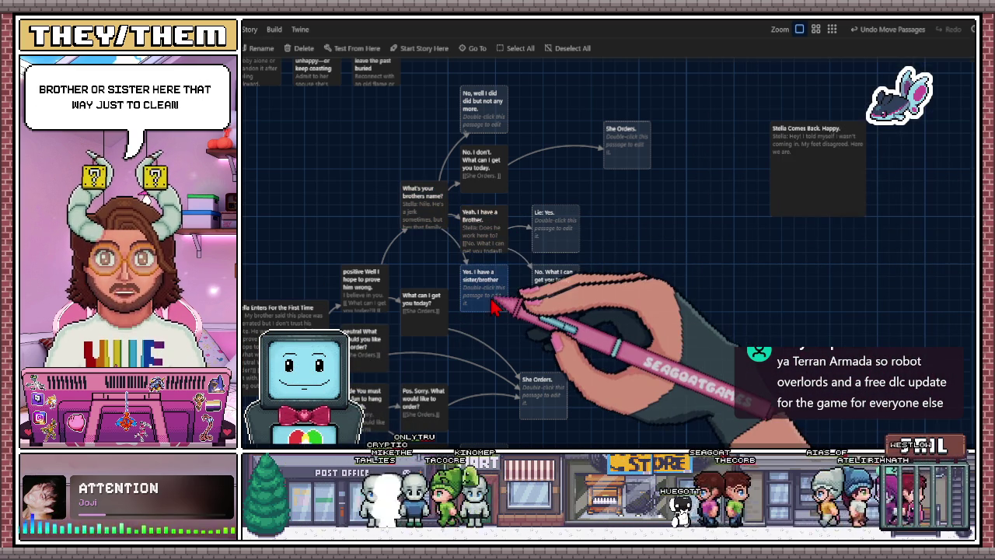
pyautogui.moveTo(482, 266)
pyautogui.mouseDown()
pyautogui.moveTo(482, 255)
pyautogui.moveTo(602, 237)
pyautogui.moveTo(636, 269)
pyautogui.mouseUp()
pyautogui.moveTo(482, 272)
pyautogui.mouseDown()
pyautogui.moveTo(466, 245)
pyautogui.moveTo(494, 212)
pyautogui.mouseUp()
# Paste Stella's question and two reply links into 'Yes. I have a sister/brother', removing the Brother link
pyautogui.doubleClick(500, 228)
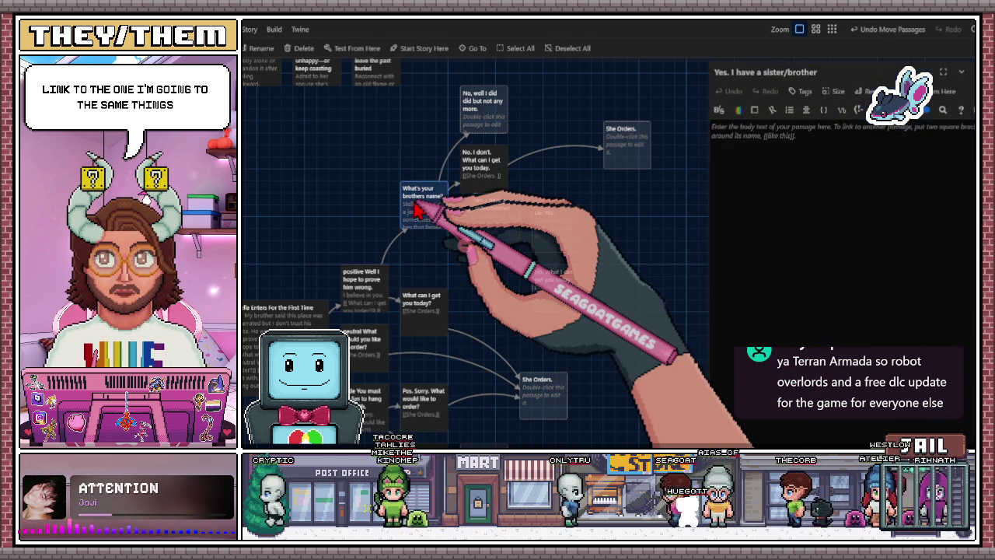
pyautogui.doubleClick(424, 205)
pyautogui.moveTo(504, 224); pyautogui.dragTo(504, 247)
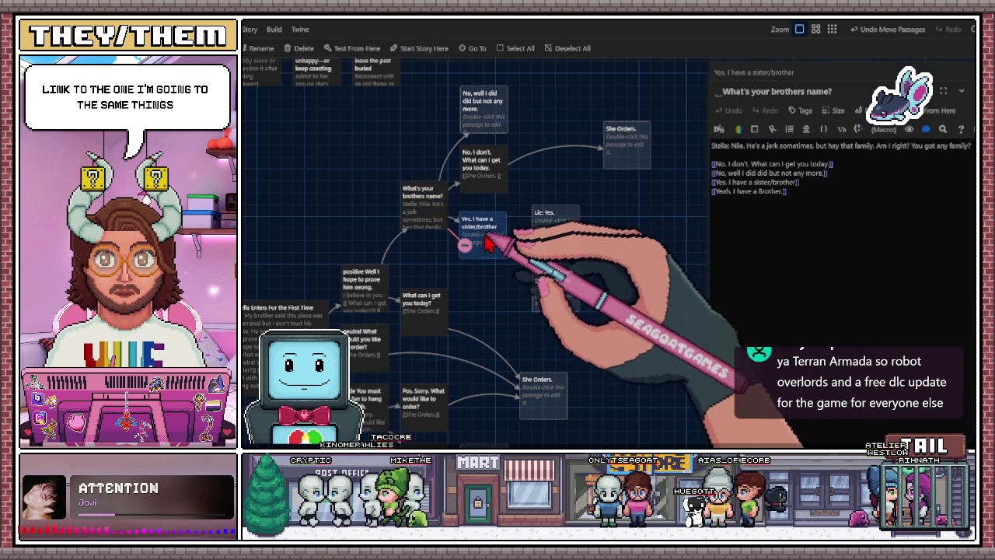
pyautogui.doubleClick(497, 237)
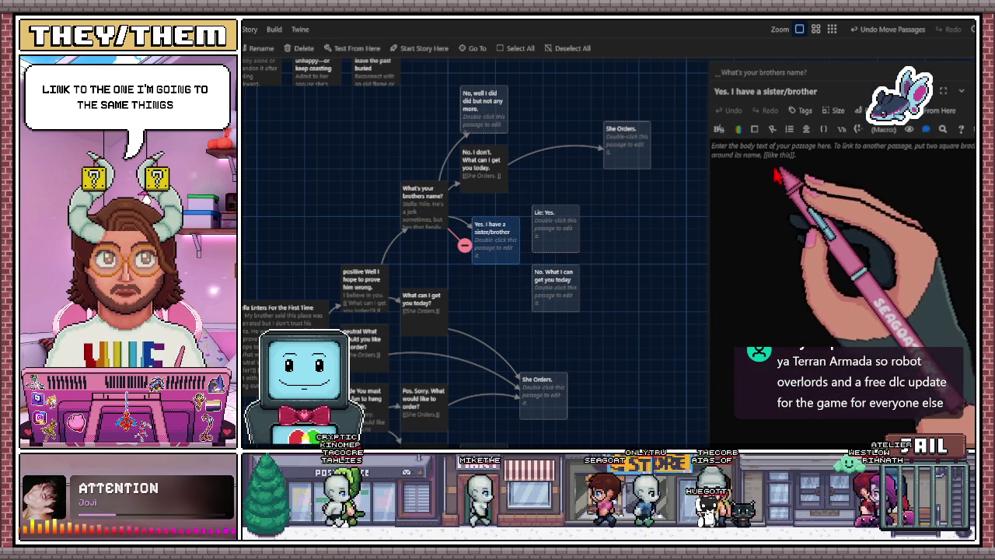
pyautogui.write('Stella: Does he work here to?  [[No. What I can get you today]] [[Lie: Yes.]]')
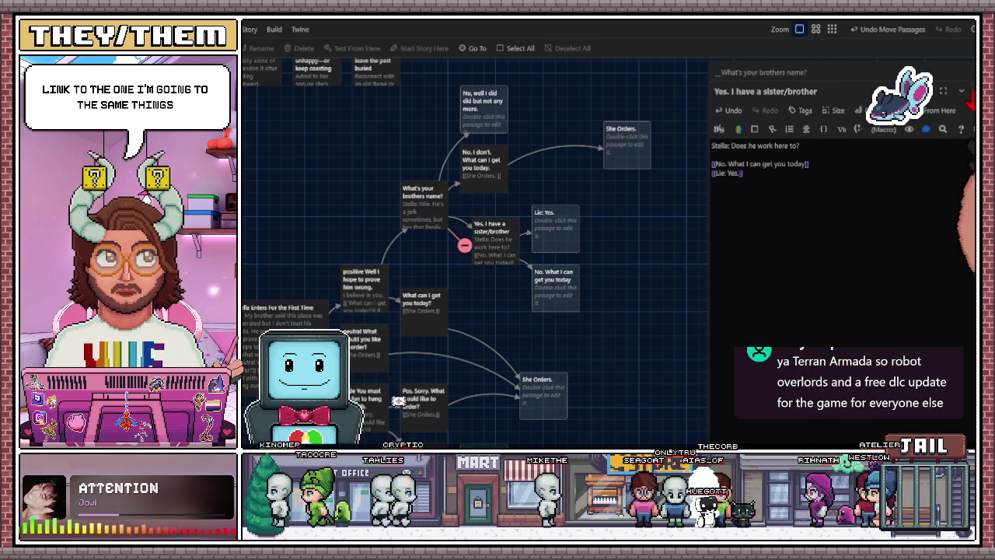
pyautogui.click(962, 91)
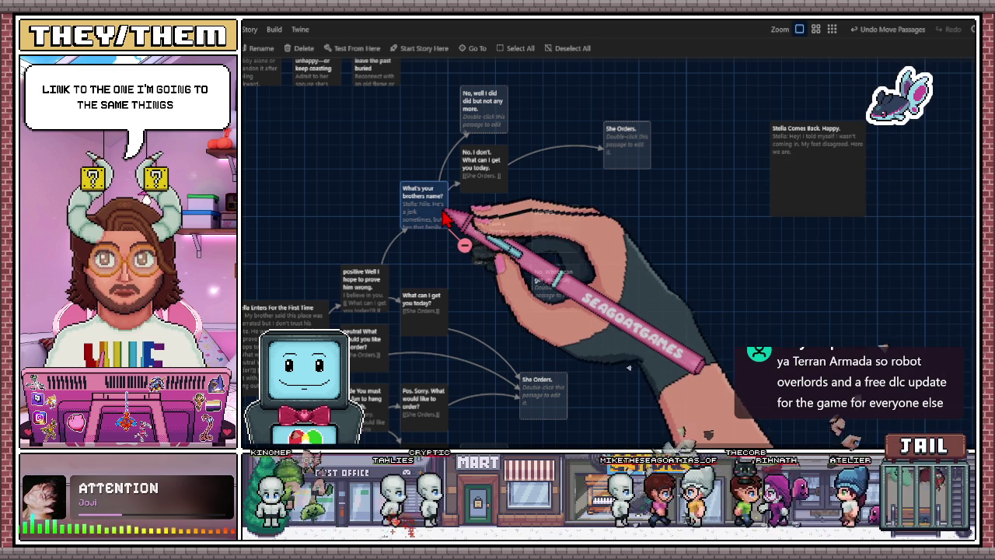
pyautogui.moveTo(816, 174); pyautogui.dragTo(702, 179)
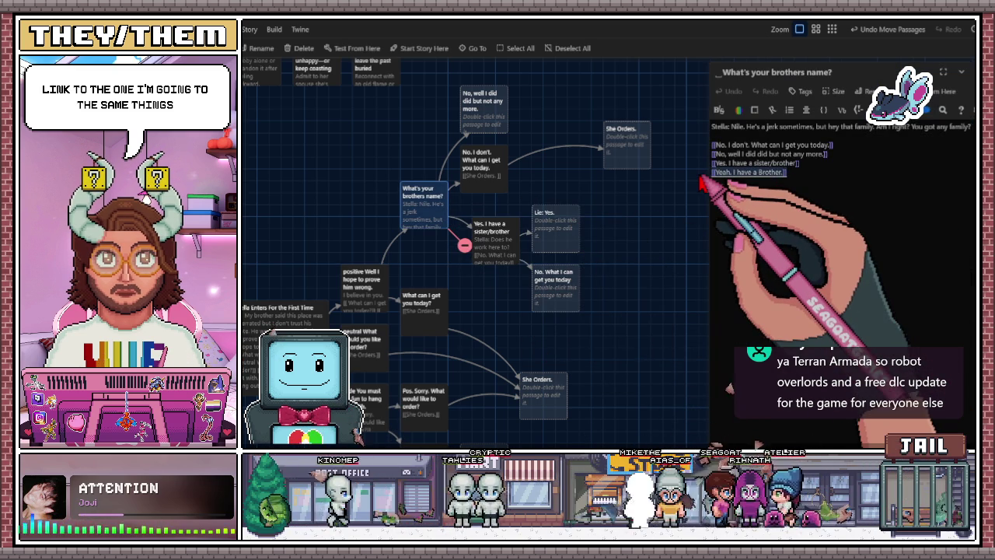
pyautogui.click(677, 228)
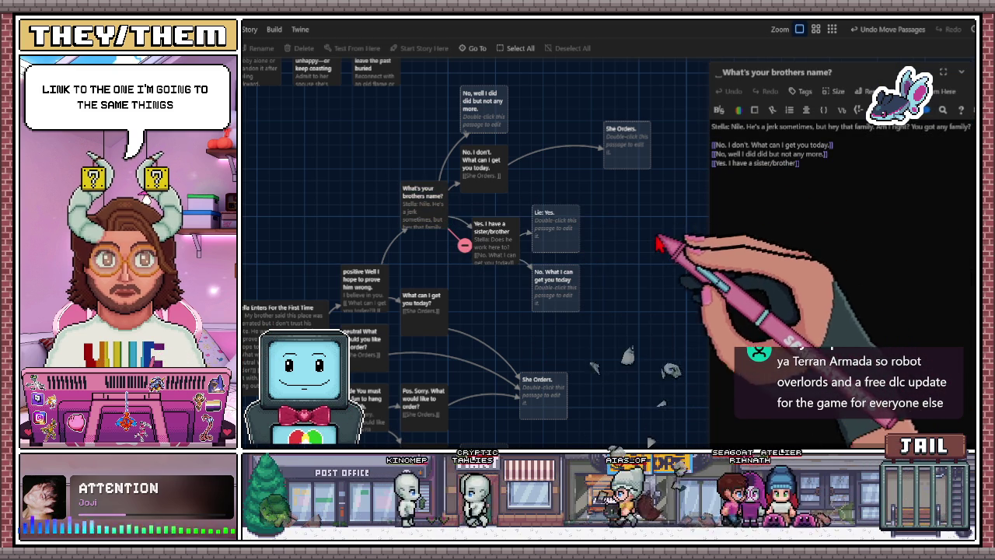
pyautogui.press('Escape')
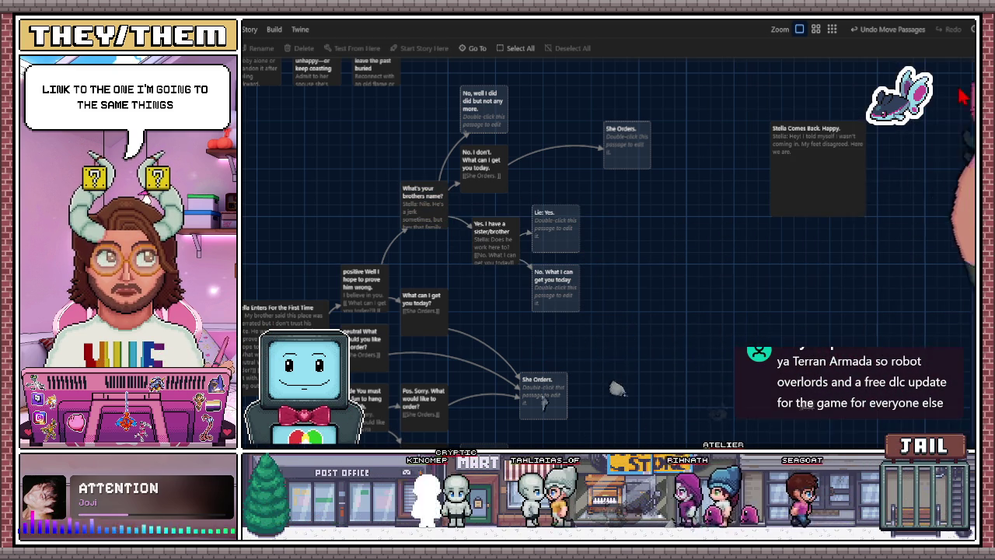
# Rearrange the sister/brother, 'No. I don't', 'No, well I did' and 'She Orders.' passages
pyautogui.moveTo(490, 255); pyautogui.dragTo(480, 243)
pyautogui.moveTo(475, 166); pyautogui.dragTo(482, 240)
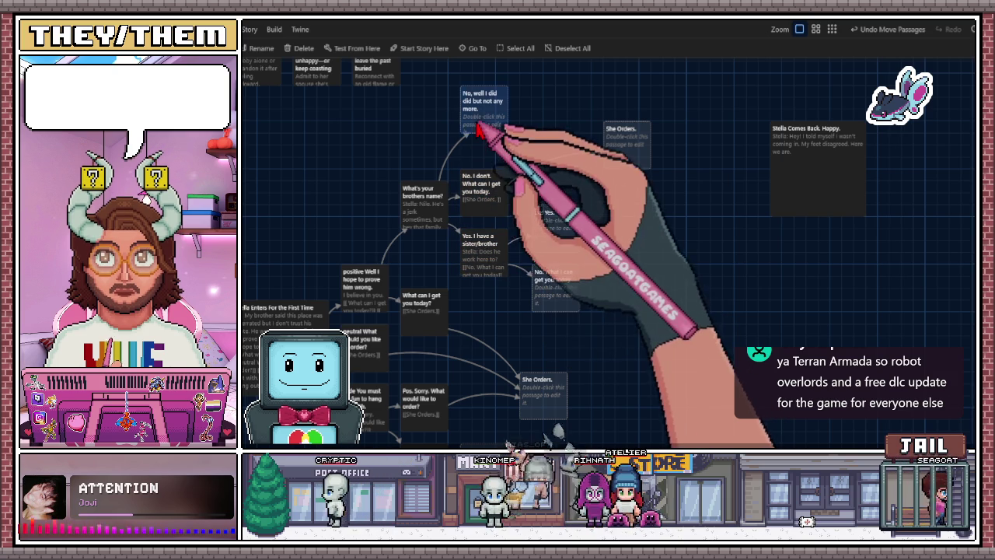
pyautogui.moveTo(482, 113); pyautogui.dragTo(482, 136)
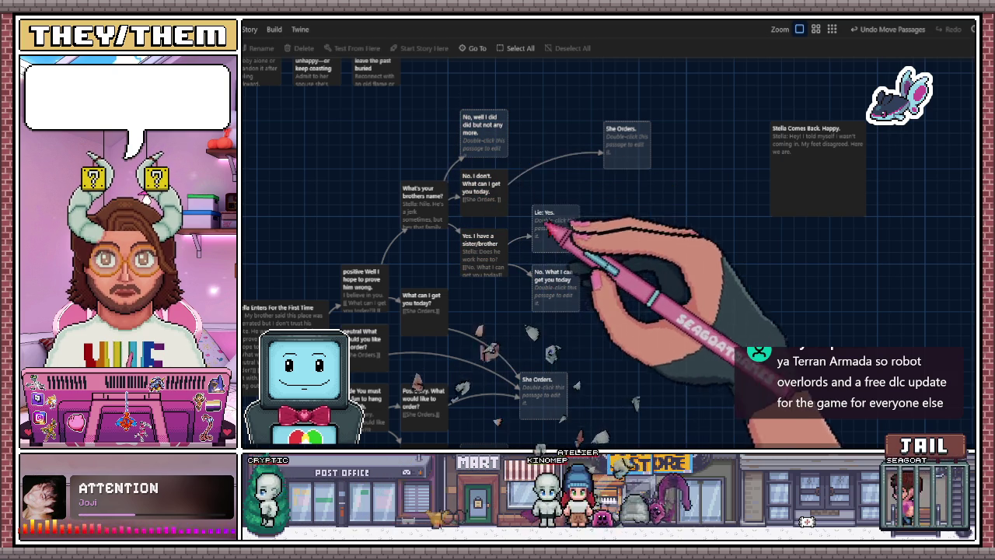
pyautogui.moveTo(628, 156); pyautogui.dragTo(558, 183)
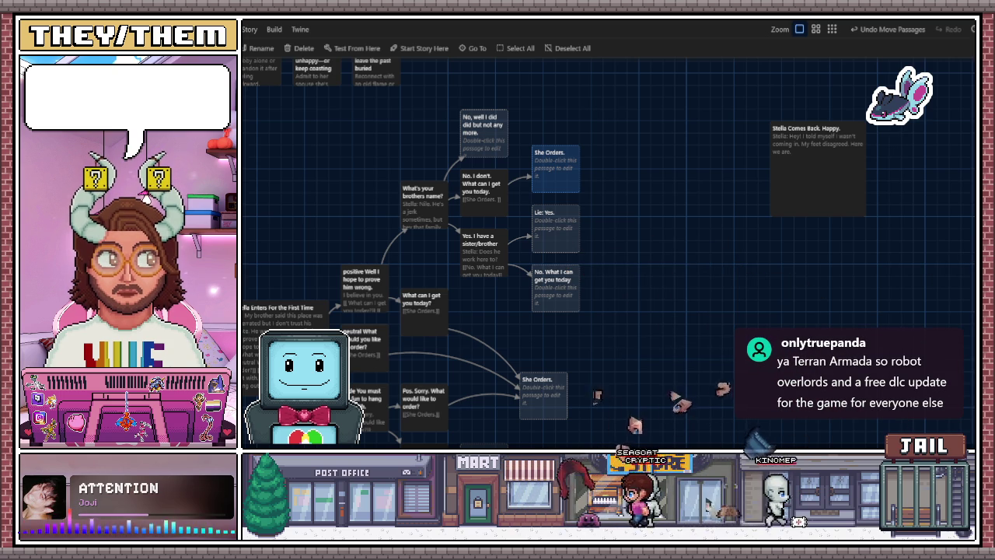
pyautogui.click(534, 262)
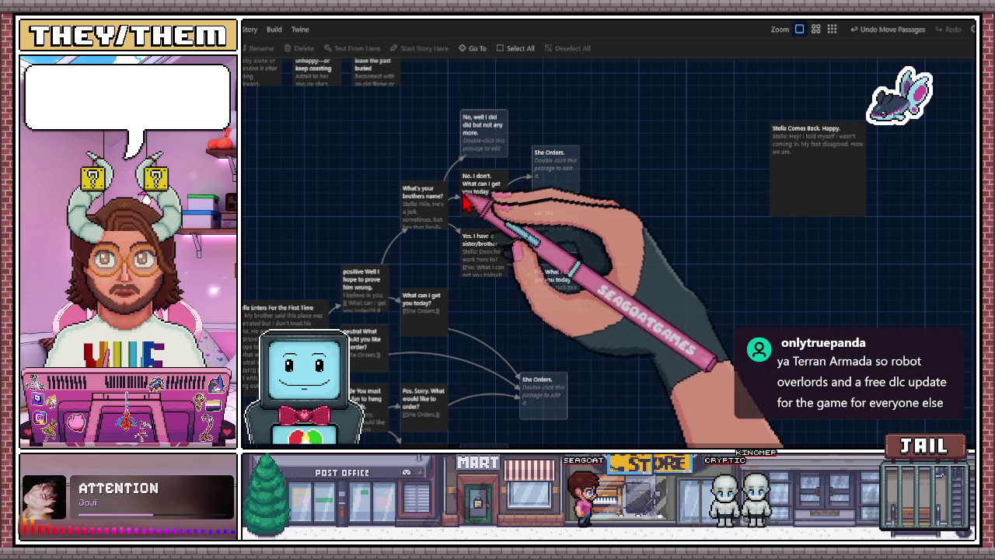
# Move 'She Orders.' to the right and recentre the story map on the reply branch
pyautogui.moveTo(508, 329)
pyautogui.mouseDown()
pyautogui.moveTo(573, 222)
pyautogui.moveTo(571, 275)
pyautogui.mouseUp()
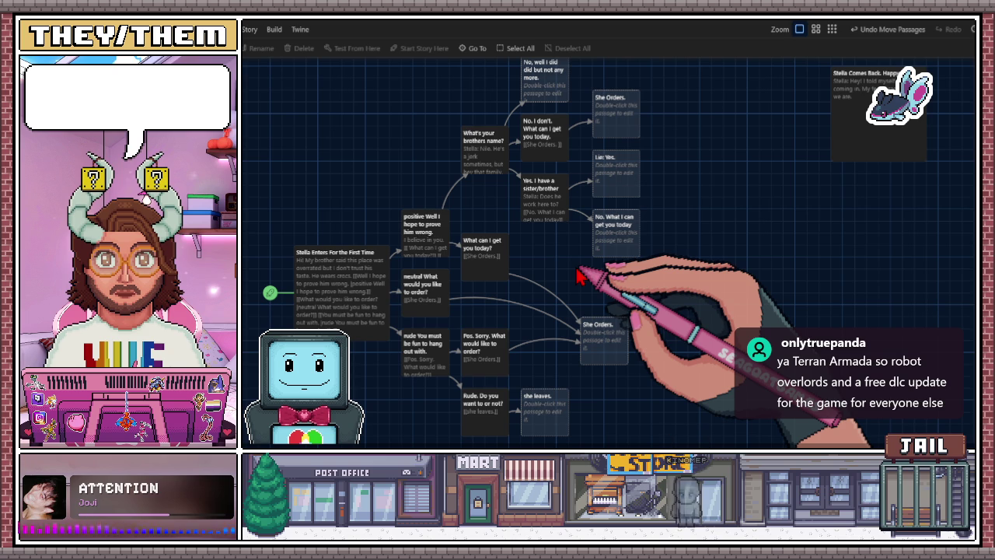
pyautogui.moveTo(576, 278)
pyautogui.mouseDown()
pyautogui.moveTo(567, 284)
pyautogui.moveTo(573, 317)
pyautogui.moveTo(562, 322)
pyautogui.moveTo(595, 270)
pyautogui.moveTo(550, 311)
pyautogui.moveTo(547, 343)
pyautogui.moveTo(552, 307)
pyautogui.moveTo(622, 251)
pyautogui.moveTo(610, 292)
pyautogui.mouseUp()
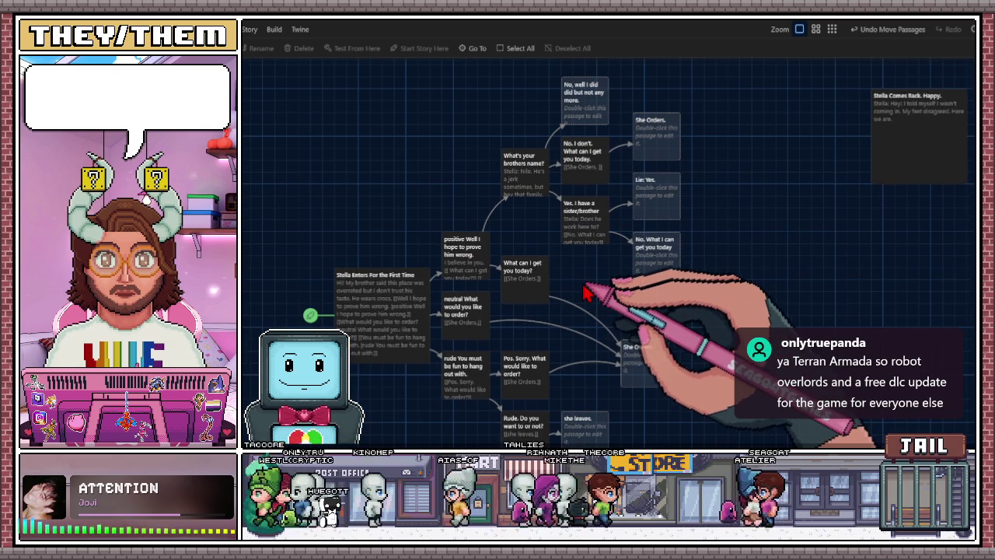
pyautogui.click(525, 272)
pyautogui.moveTo(609, 284); pyautogui.dragTo(588, 304)
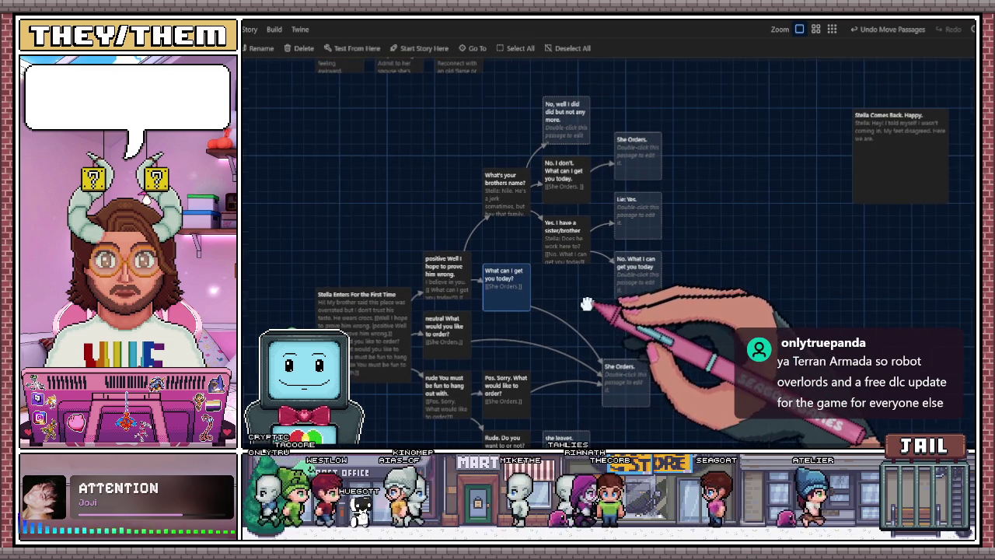
pyautogui.moveTo(630, 161); pyautogui.dragTo(738, 163)
pyautogui.moveTo(693, 209); pyautogui.dragTo(656, 240)
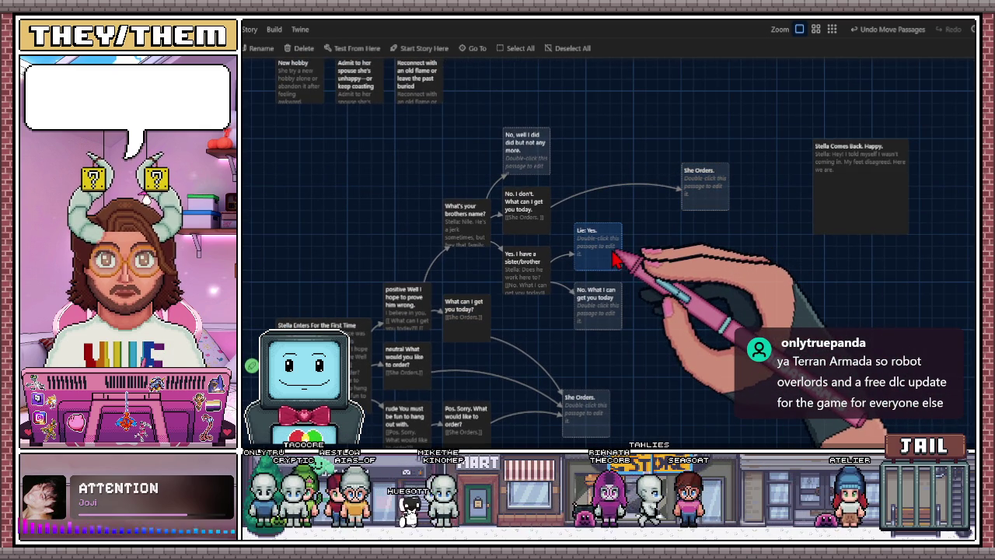
pyautogui.doubleClick(610, 260)
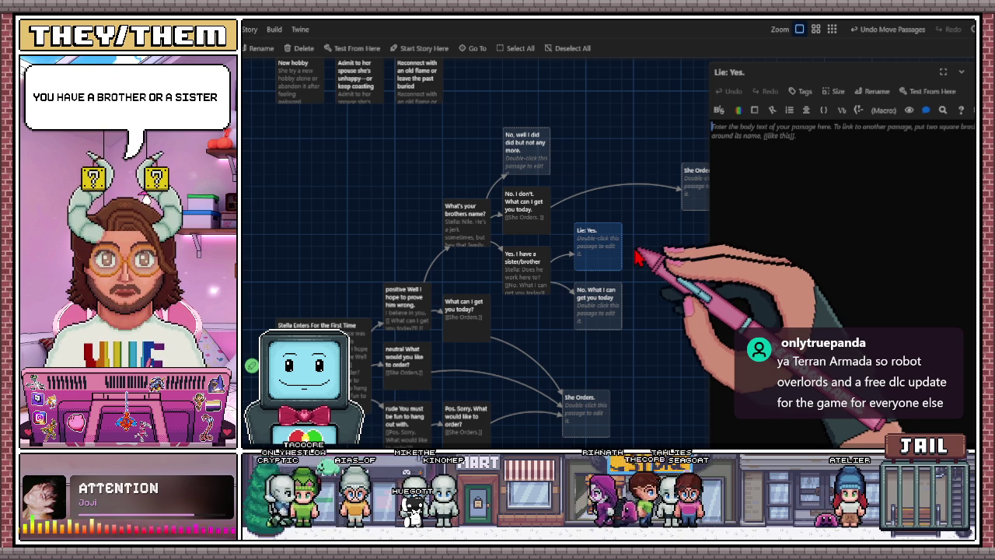
# Link both 'Lie: Yes.' and 'No. What I can get you today' passages to 'She Orders.'
pyautogui.moveTo(645, 230); pyautogui.dragTo(602, 243)
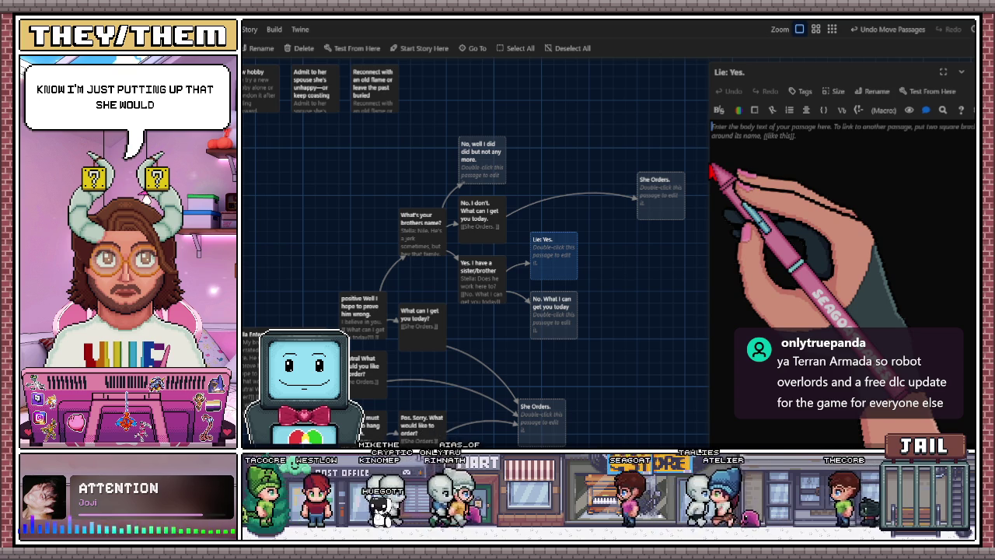
pyautogui.write('[[')
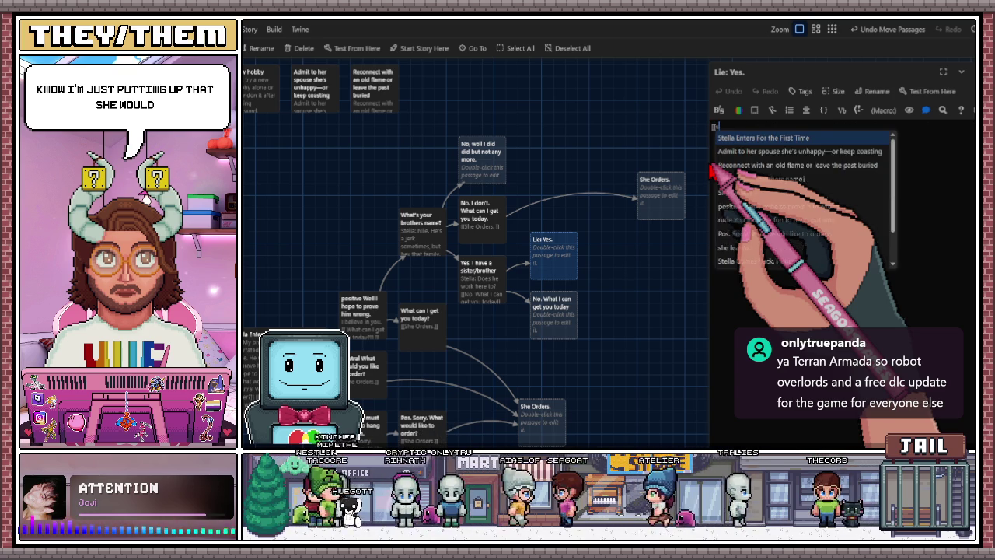
pyautogui.write('she')
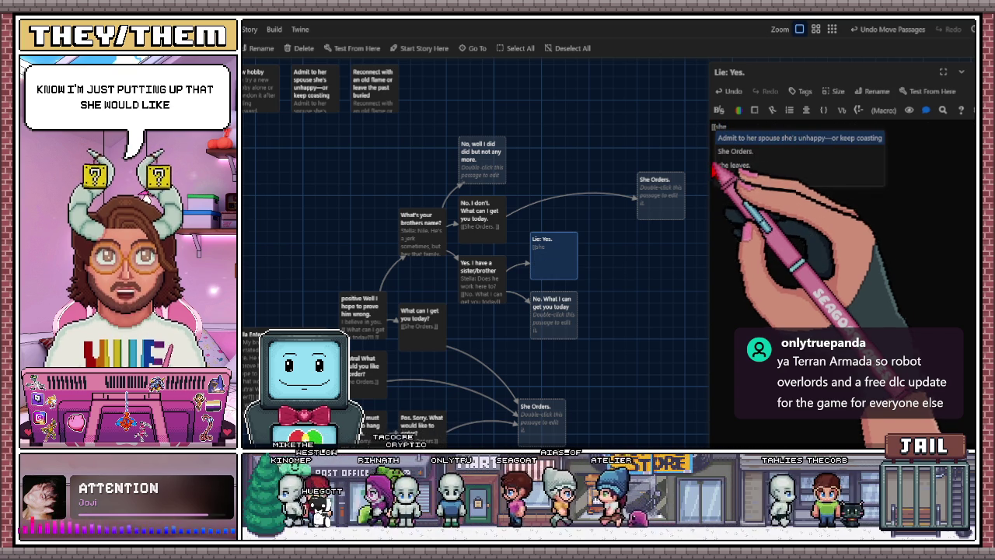
pyautogui.click(756, 152)
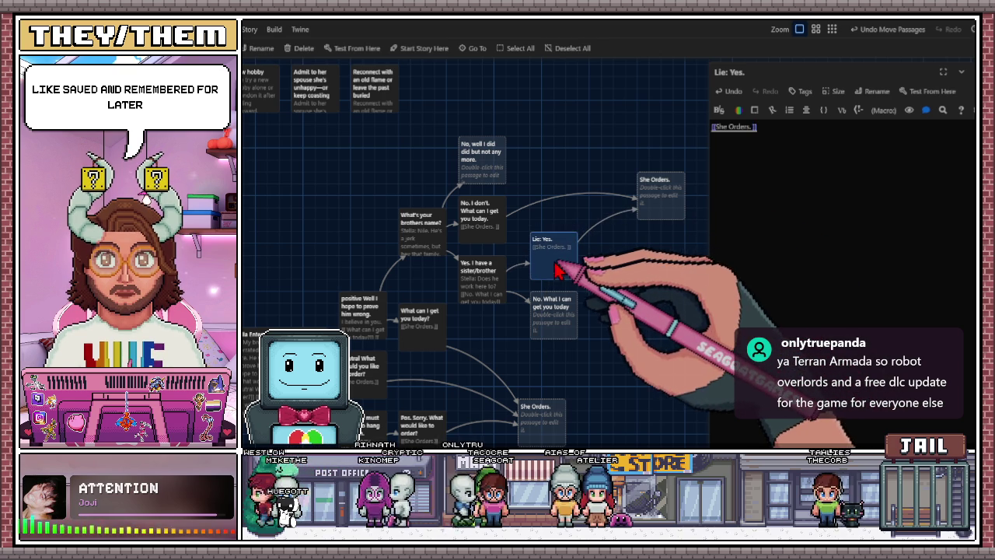
pyautogui.doubleClick(558, 315)
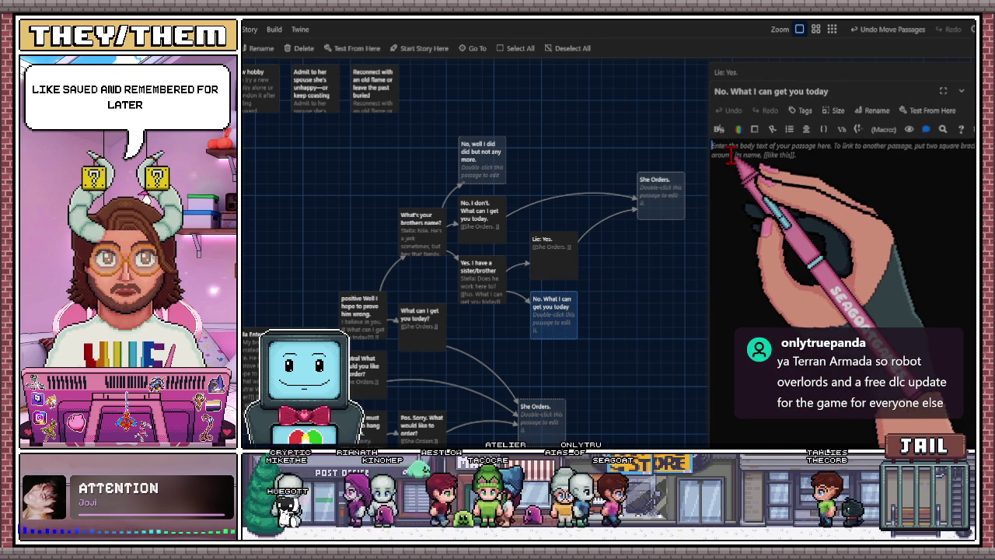
pyautogui.write('[[')
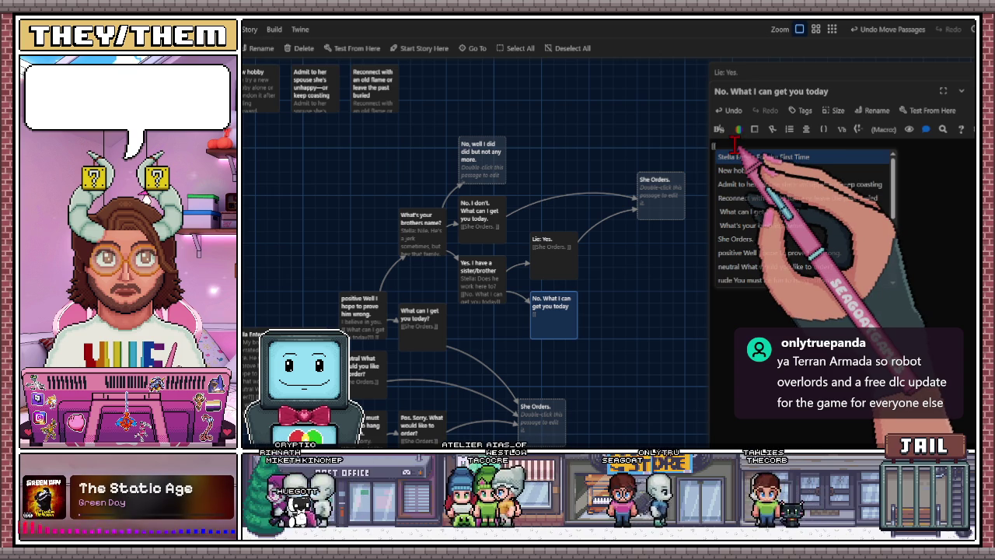
pyautogui.write('she')
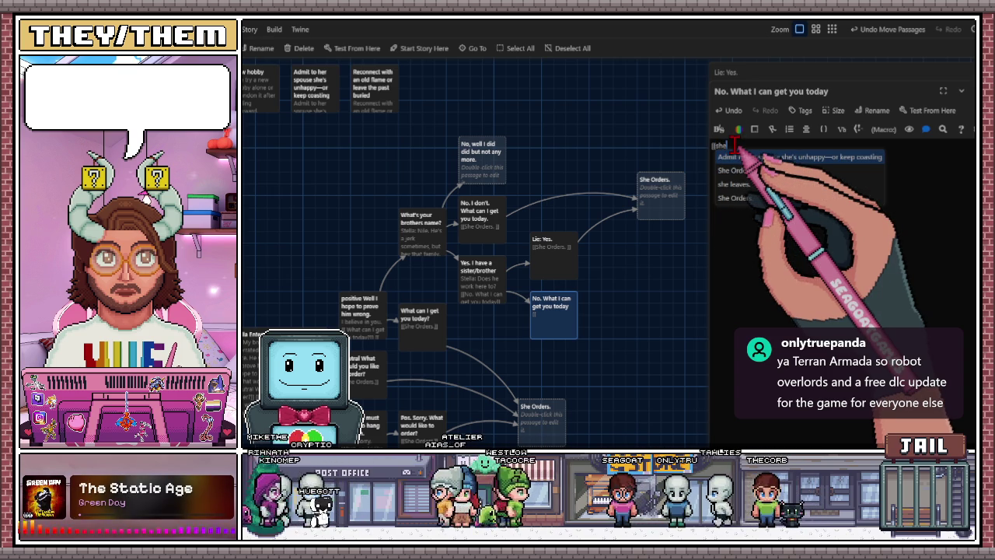
pyautogui.click(747, 197)
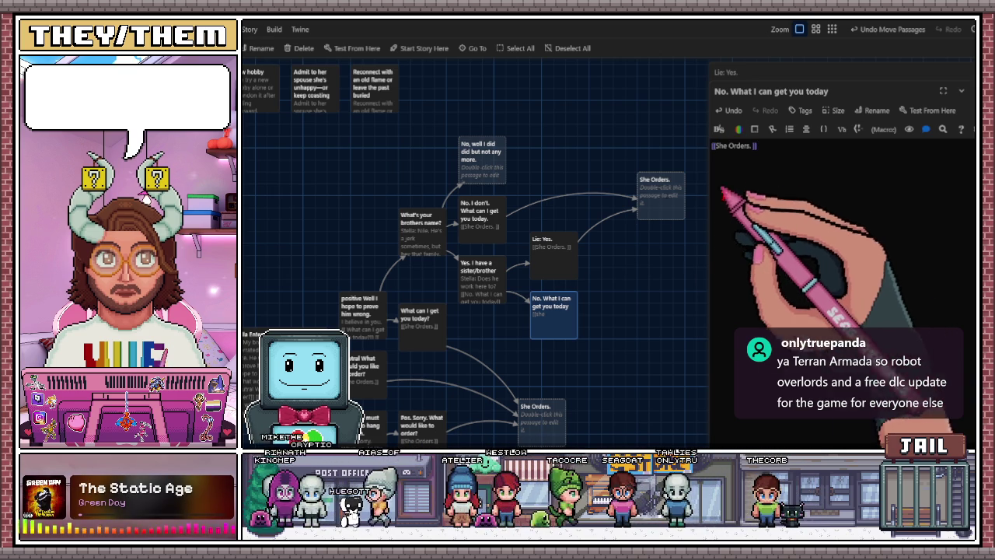
# Close both passage editors and nudge the 'No, well I did' passage on the map
pyautogui.moveTo(572, 321); pyautogui.dragTo(565, 315)
pyautogui.click(974, 91)
pyautogui.click(974, 72)
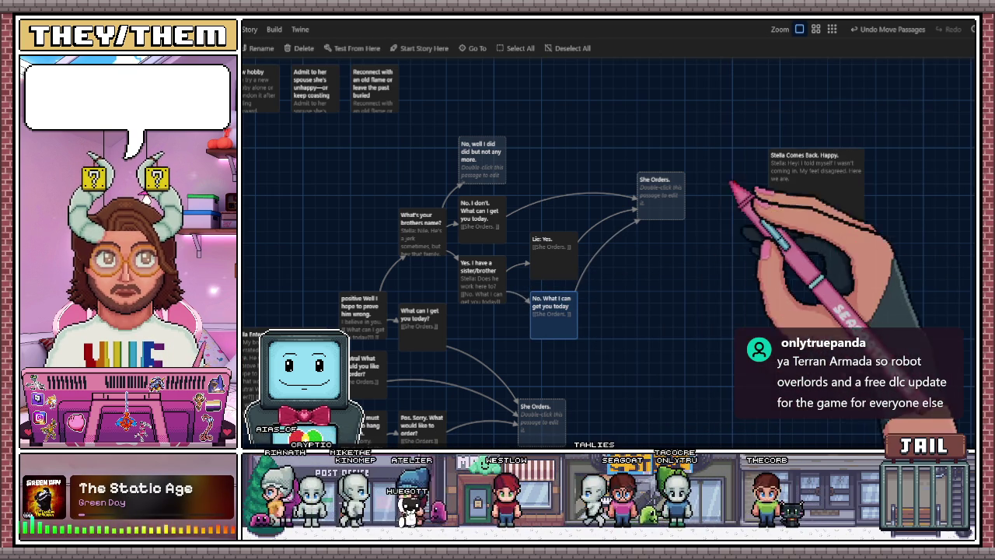
pyautogui.moveTo(487, 176); pyautogui.dragTo(492, 173)
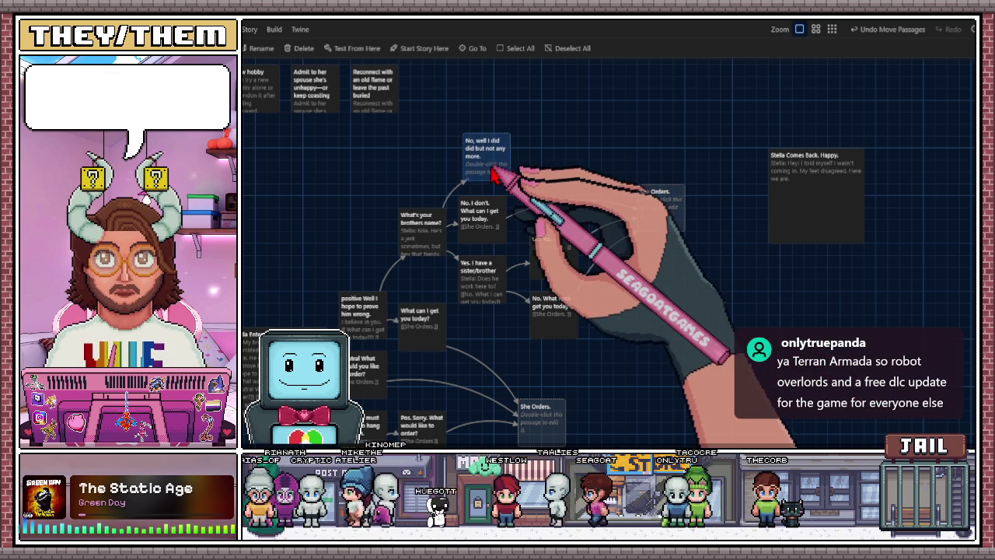
pyautogui.doubleClick(491, 173)
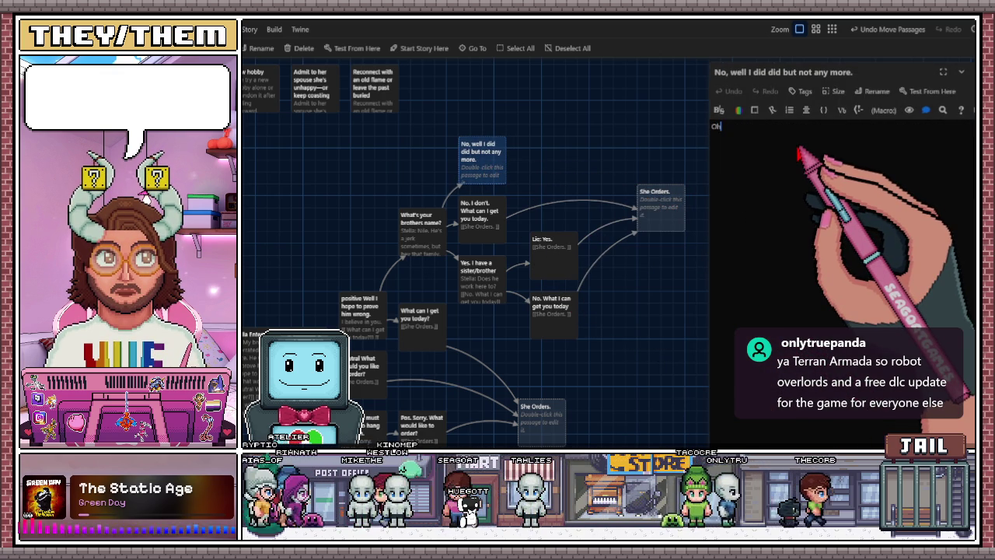
# Write Stella's sympathetic line in 'No, well I did did but not any more.' and link it to 'She Orders.'
pyautogui.write('S')
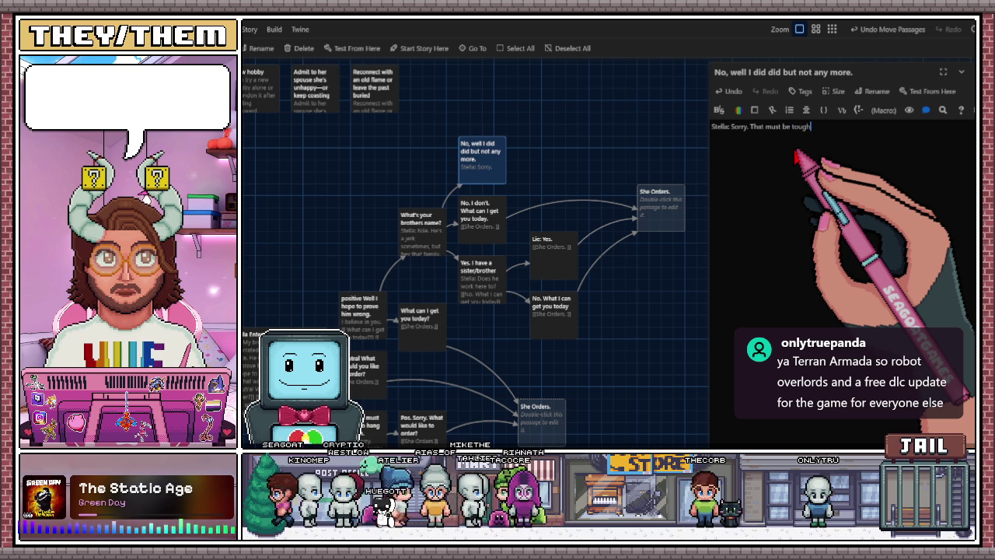
pyautogui.write('.')
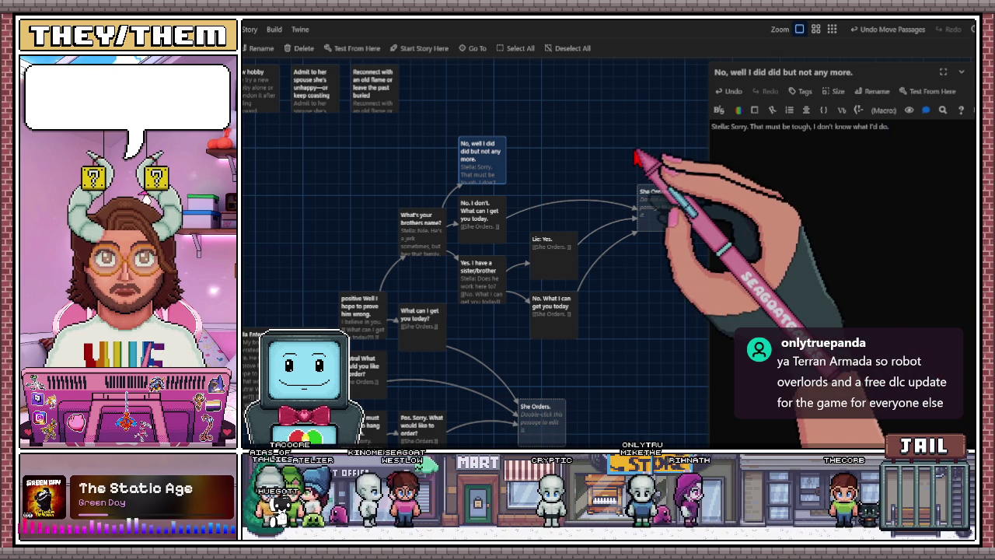
pyautogui.hscroll(1, 614, 155)
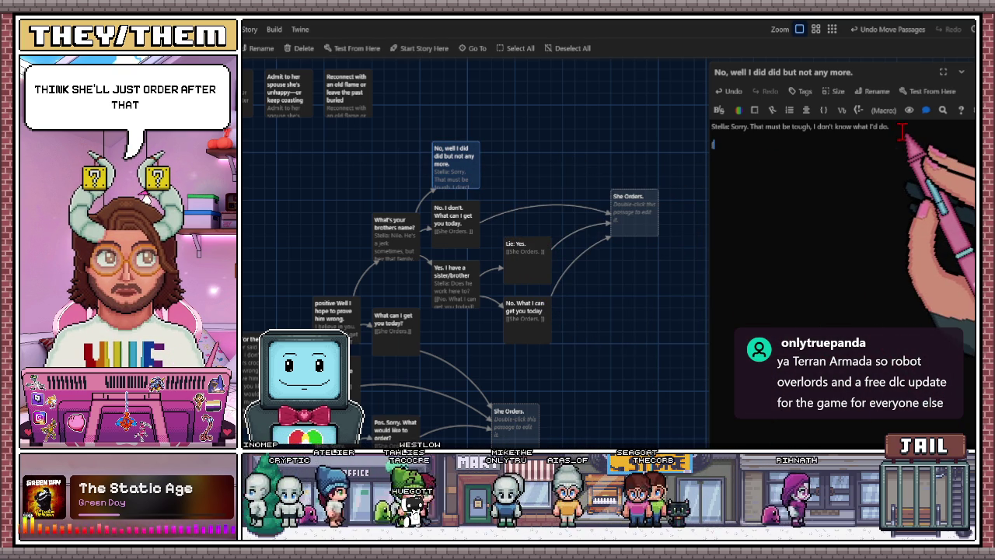
pyautogui.write('[[She')
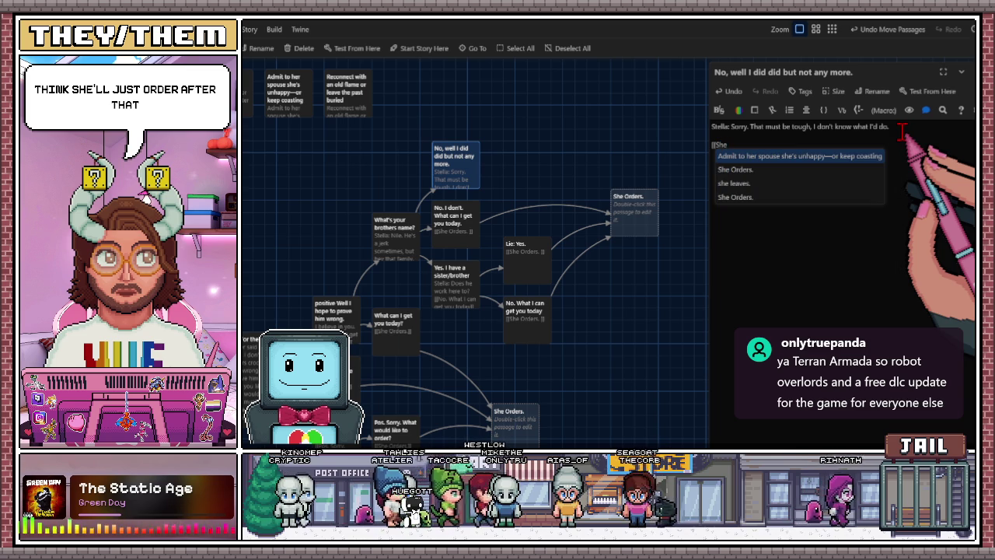
pyautogui.click(748, 196)
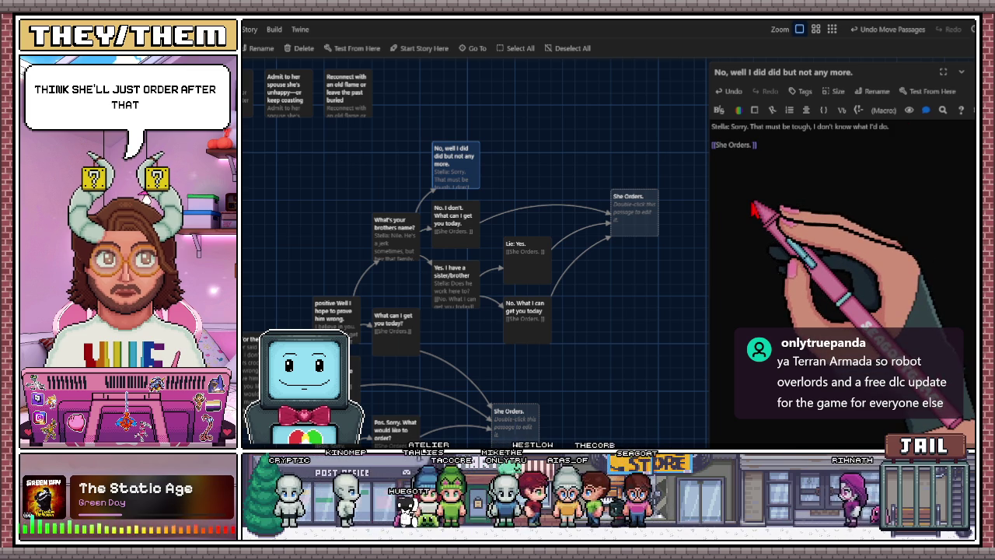
pyautogui.click(564, 266)
pyautogui.scroll(-3, 557, 266)
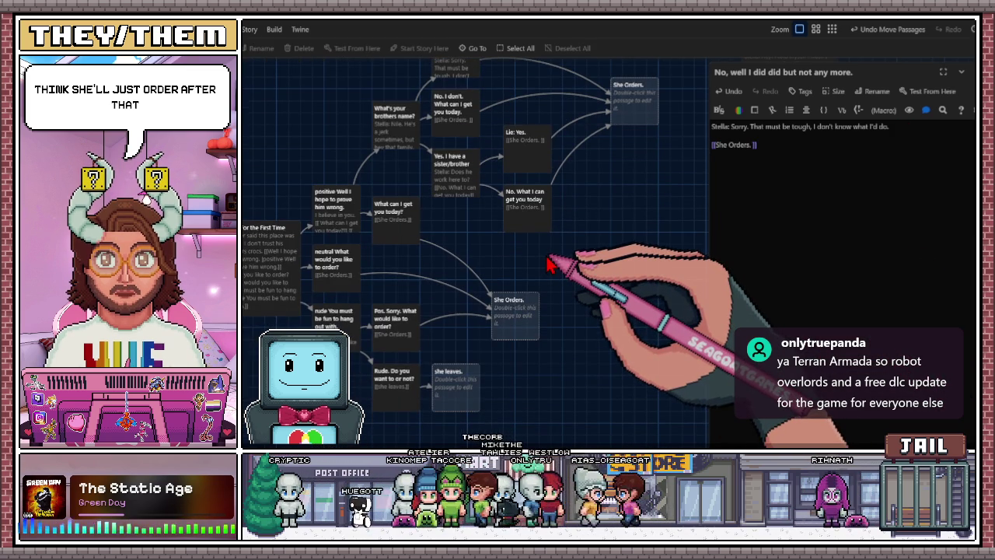
pyautogui.scroll(1, 571, 272)
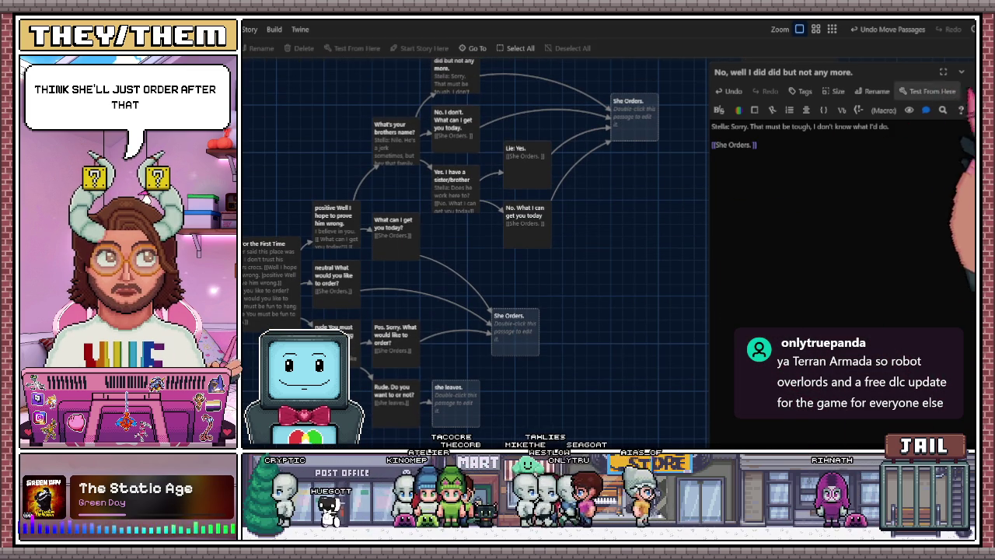
# Close the editor, then locate and open 'Stella Comes Back. Happy.' on the story map
pyautogui.click(961, 71)
pyautogui.moveTo(711, 203)
pyautogui.mouseDown()
pyautogui.moveTo(588, 303)
pyautogui.moveTo(806, 100)
pyautogui.moveTo(821, 262)
pyautogui.moveTo(534, 161)
pyautogui.mouseUp()
pyautogui.moveTo(644, 366)
pyautogui.mouseDown()
pyautogui.moveTo(635, 298)
pyautogui.moveTo(659, 414)
pyautogui.moveTo(455, 407)
pyautogui.mouseUp()
pyautogui.moveTo(676, 328)
pyautogui.mouseDown()
pyautogui.moveTo(631, 215)
pyautogui.moveTo(640, 223)
pyautogui.mouseUp()
pyautogui.moveTo(657, 93)
pyautogui.mouseDown()
pyautogui.moveTo(661, 128)
pyautogui.moveTo(604, 333)
pyautogui.mouseUp()
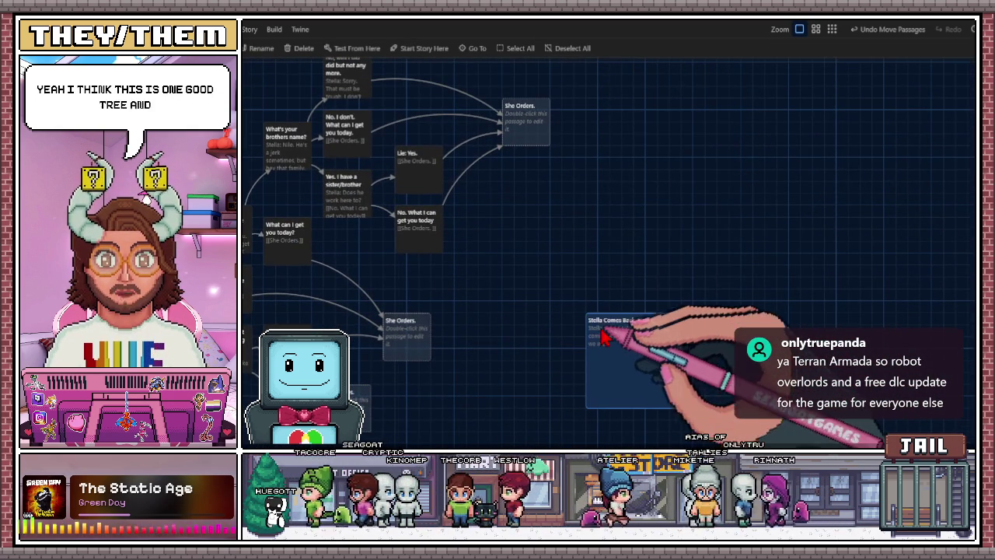
pyautogui.scroll(-1, 600, 330)
pyautogui.scroll(-2, 600, 331)
pyautogui.scroll(3, 629, 285)
pyautogui.moveTo(620, 321)
pyautogui.mouseDown()
pyautogui.moveTo(643, 196)
pyautogui.moveTo(636, 126)
pyautogui.mouseUp()
pyautogui.scroll(1, 626, 218)
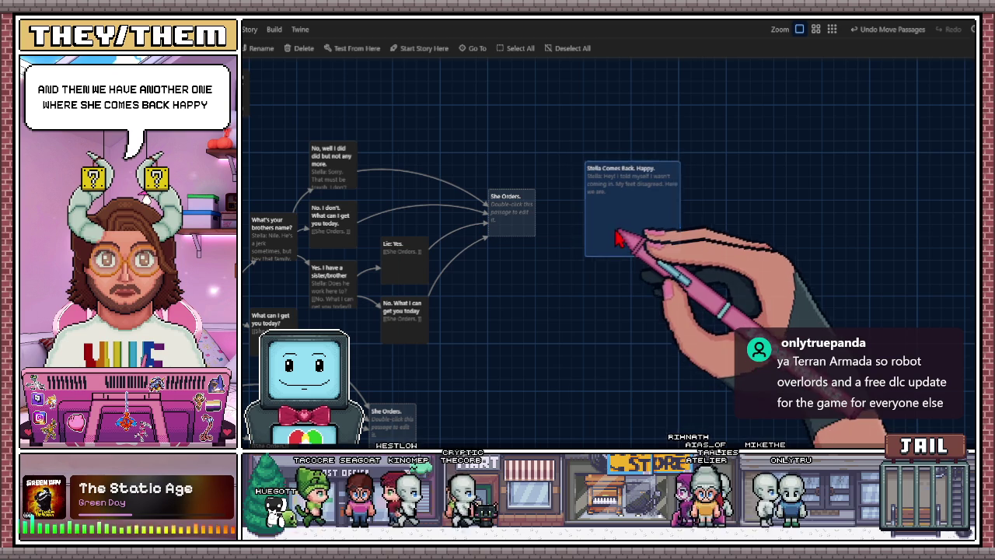
pyautogui.doubleClick(616, 229)
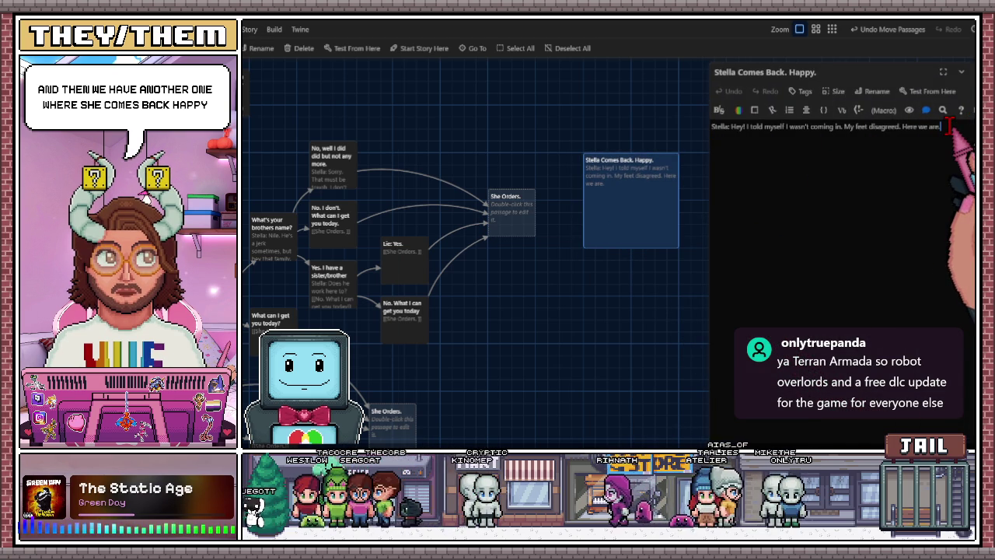
# Add a 'Postive' reply link saying her feet have good taste, unlike her brother
pyautogui.write('[[')
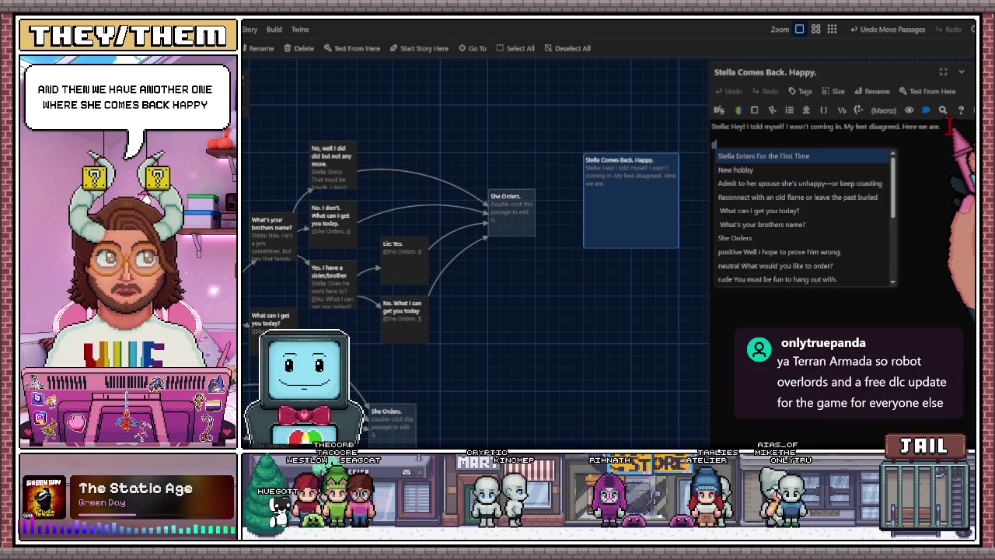
pyautogui.click(531, 434)
pyautogui.scroll(-1, 604, 320)
pyautogui.hscroll(-2, 604, 319)
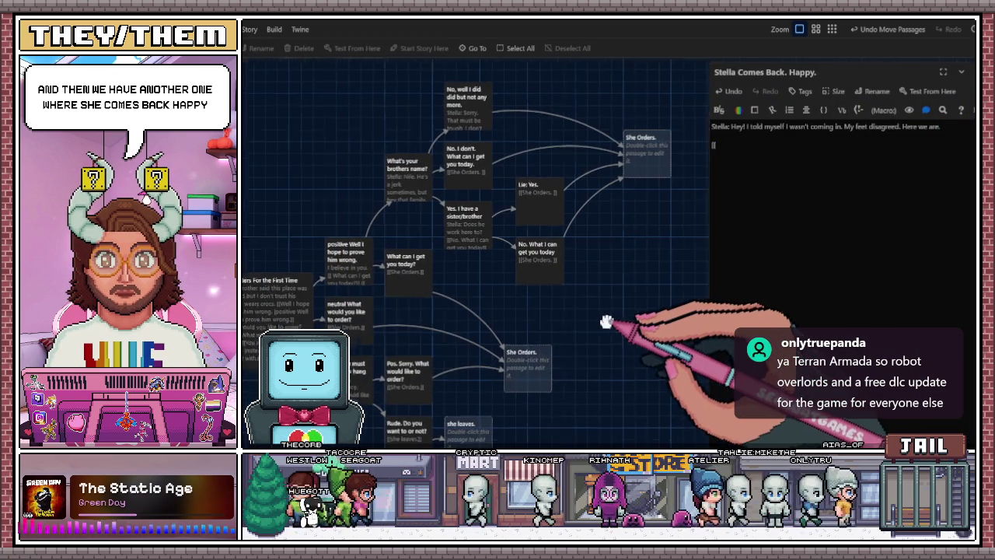
pyautogui.hscroll(1, 640, 294)
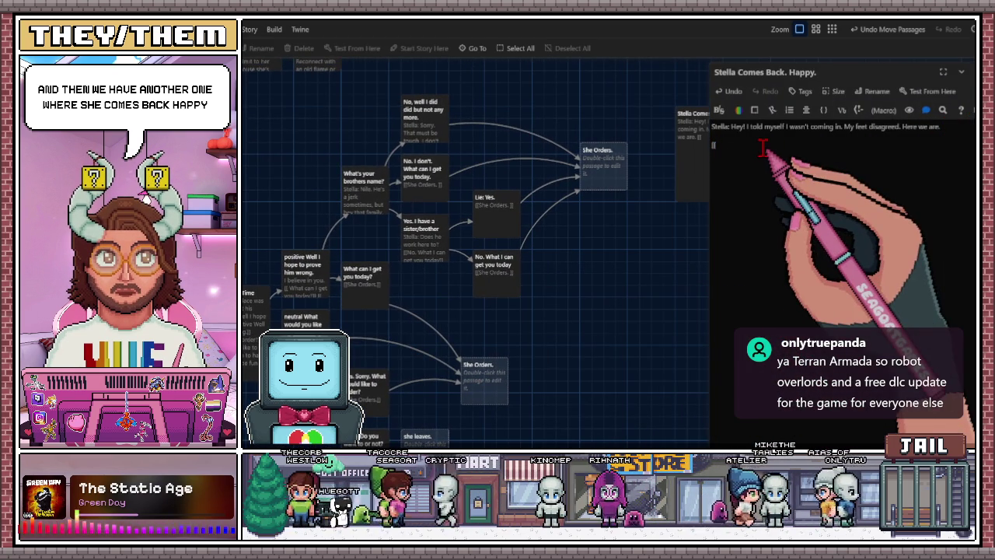
pyautogui.write('Postive: OW')
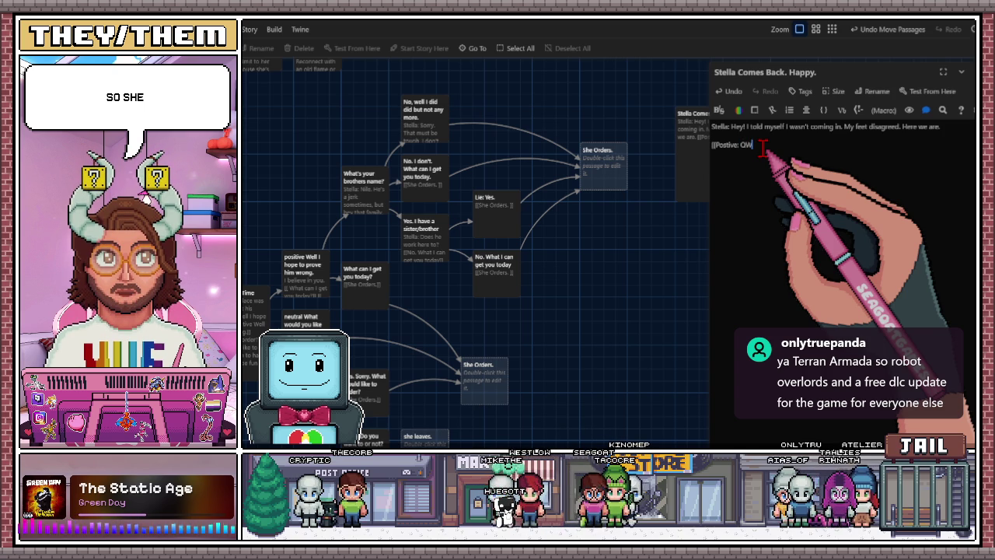
pyautogui.write('ell')
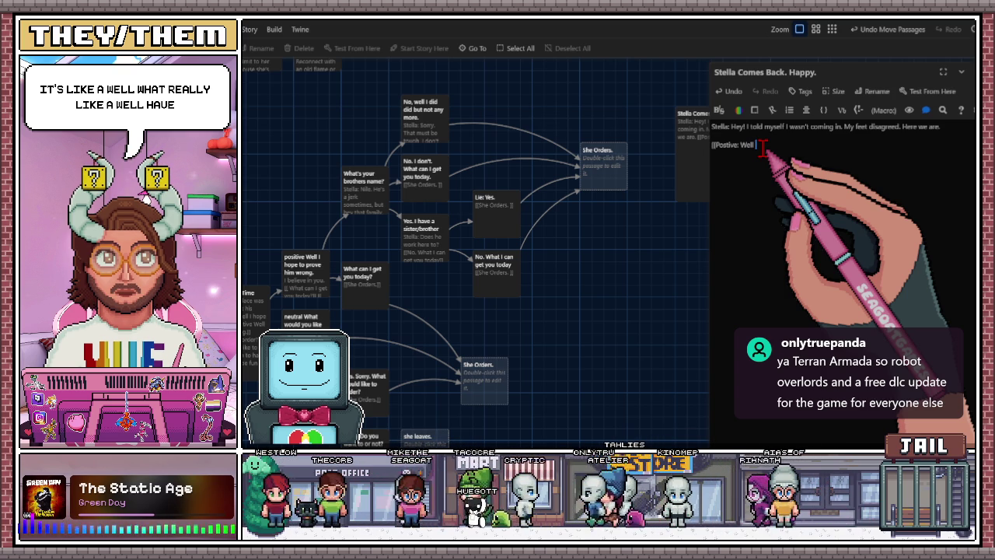
pyautogui.write('your feet')
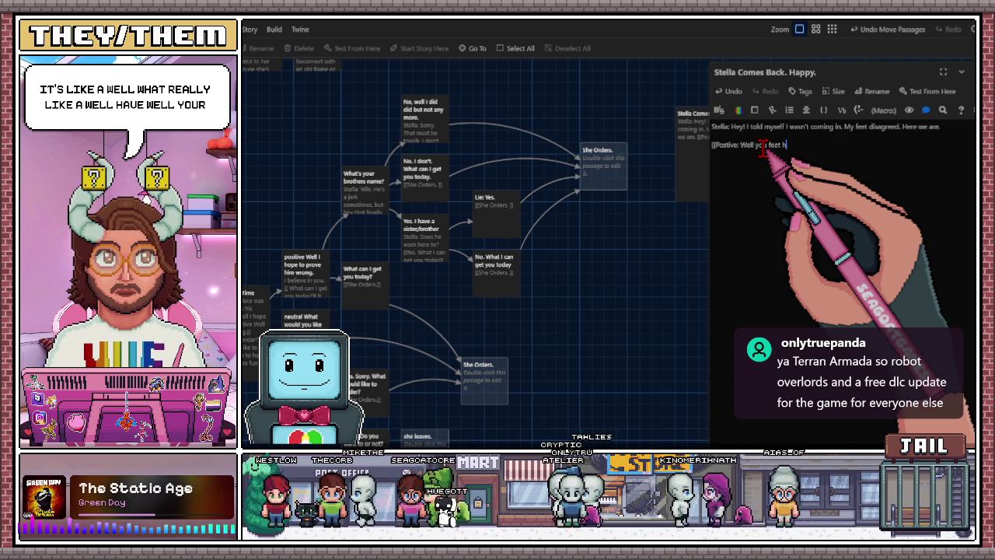
pyautogui.write(' have good ta')
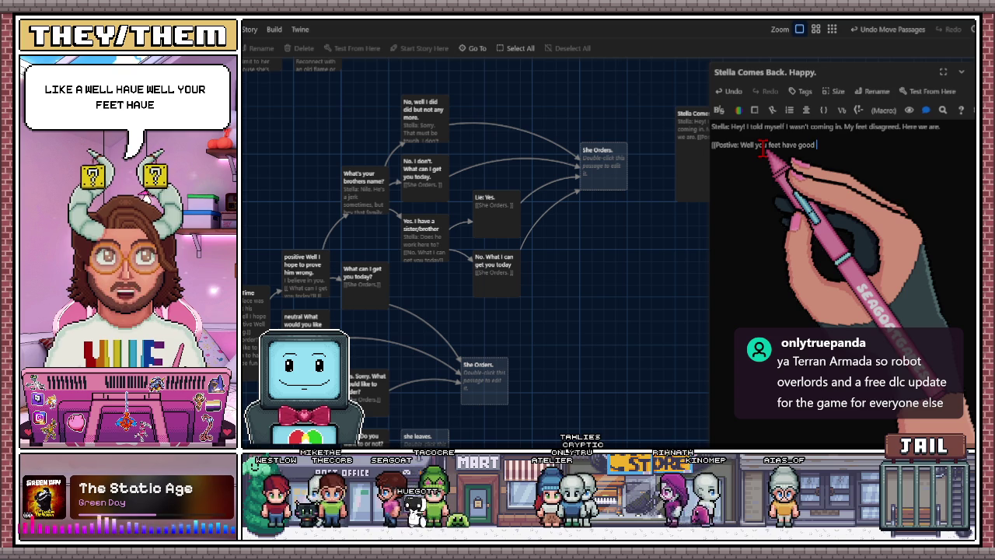
pyautogui.write('ste')
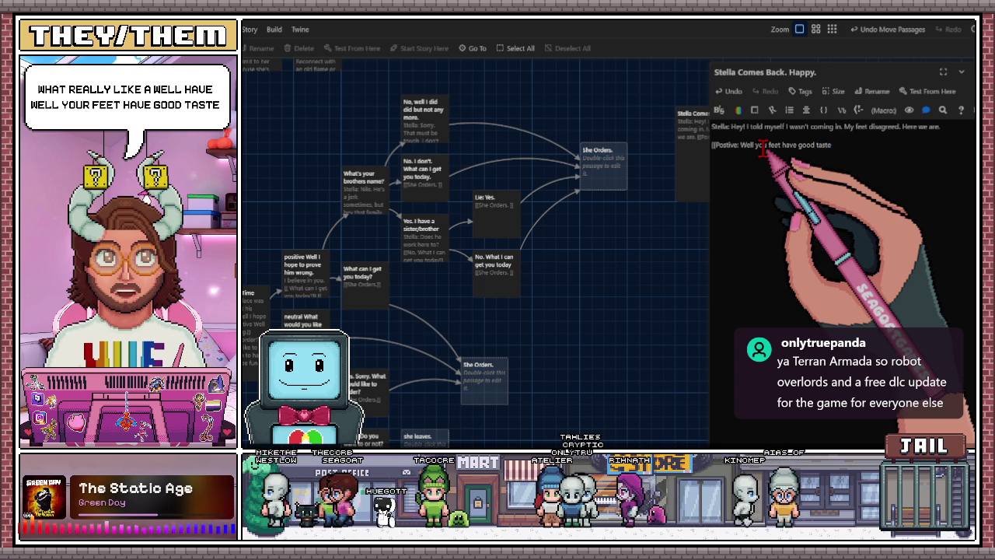
pyautogui.write('. Unlike u')
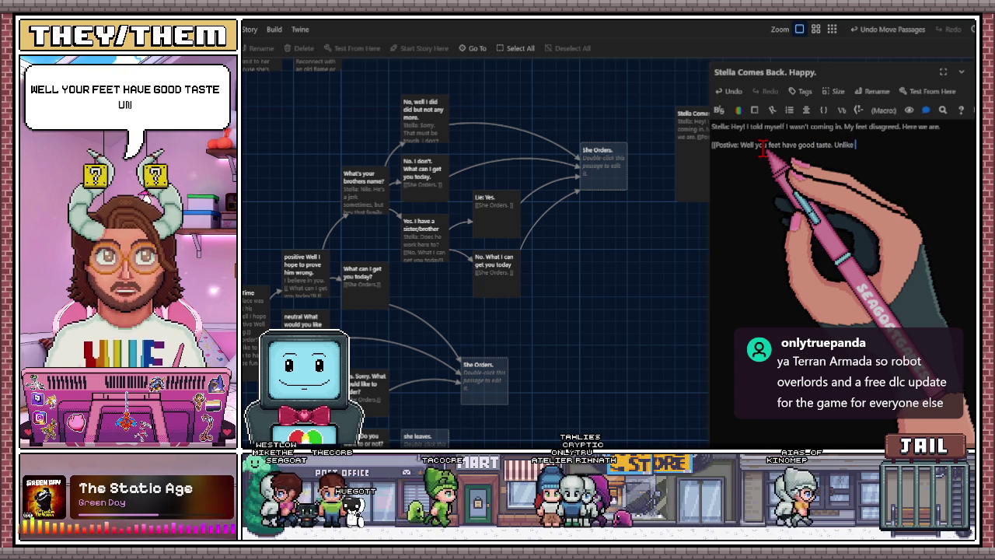
pyautogui.press('BackSpace')
pyautogui.press('BackSpace')
pyautogui.write('your bro')
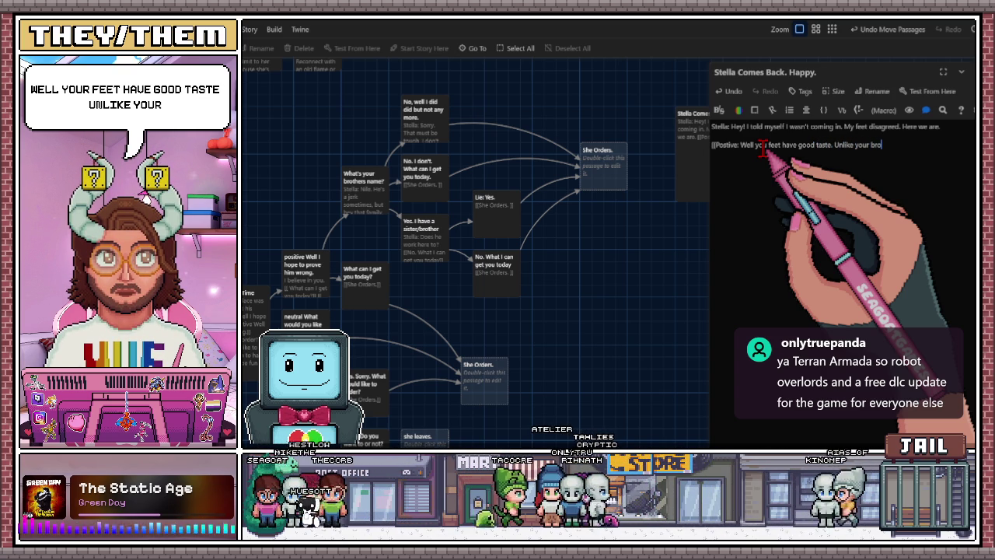
pyautogui.write('ther.')
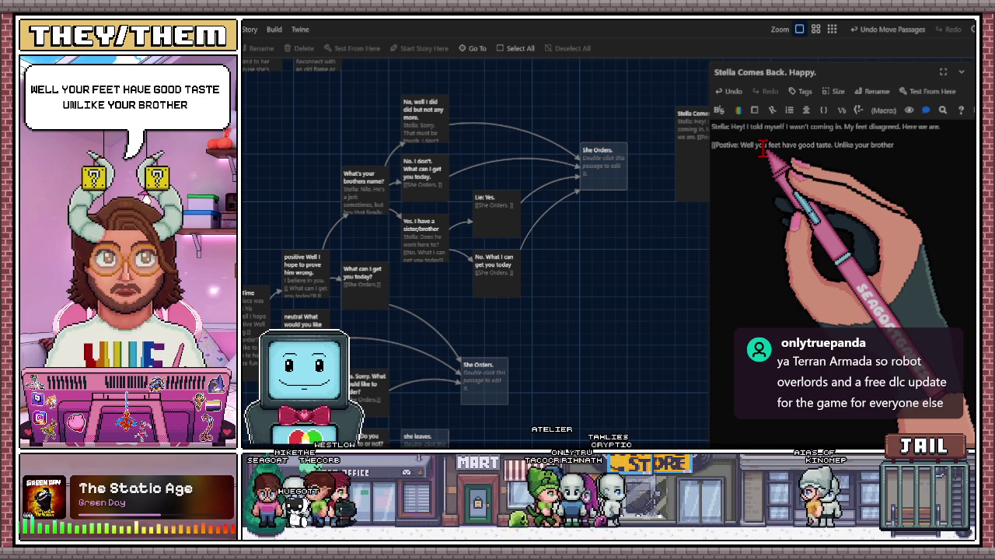
pyautogui.write(']]')
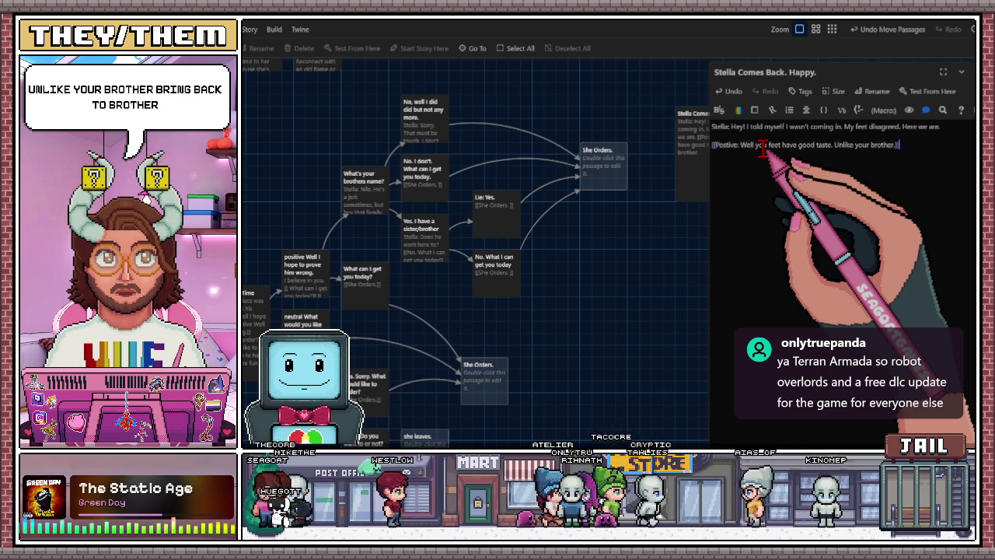
# Place the Postive passage beside Stella's and begin a 'Wellcome back. What Can I get you today?' link
pyautogui.moveTo(674, 247)
pyautogui.mouseDown()
pyautogui.moveTo(583, 273)
pyautogui.moveTo(471, 267)
pyautogui.mouseUp()
pyautogui.moveTo(541, 281)
pyautogui.mouseDown()
pyautogui.moveTo(489, 293)
pyautogui.moveTo(611, 166)
pyautogui.moveTo(562, 181)
pyautogui.moveTo(568, 162)
pyautogui.mouseUp()
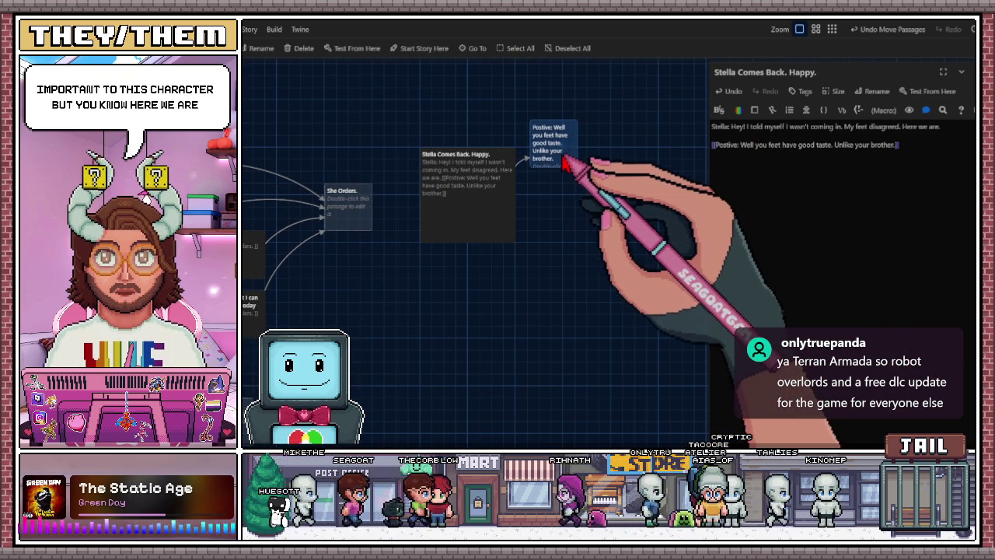
pyautogui.click(513, 217)
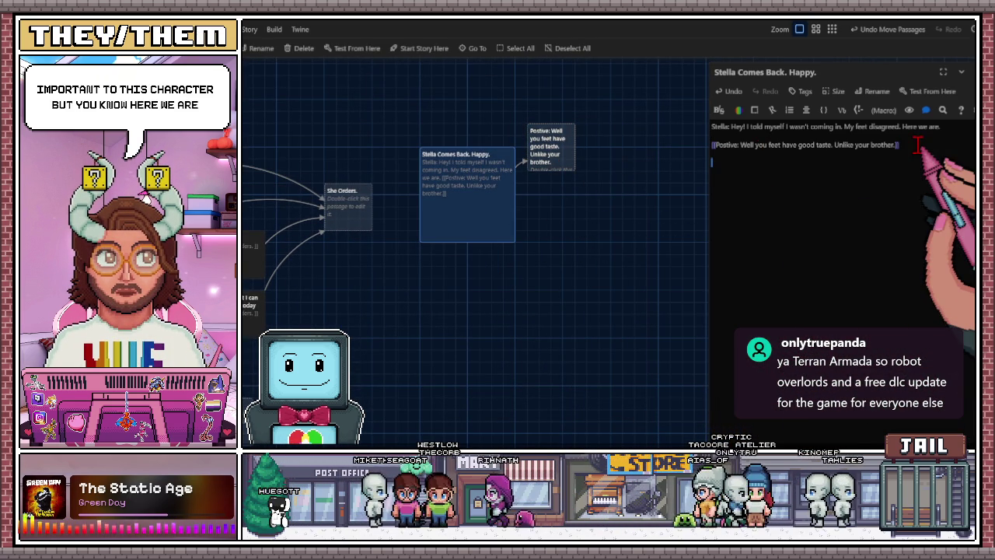
pyautogui.write('[[')
pyautogui.click(731, 163)
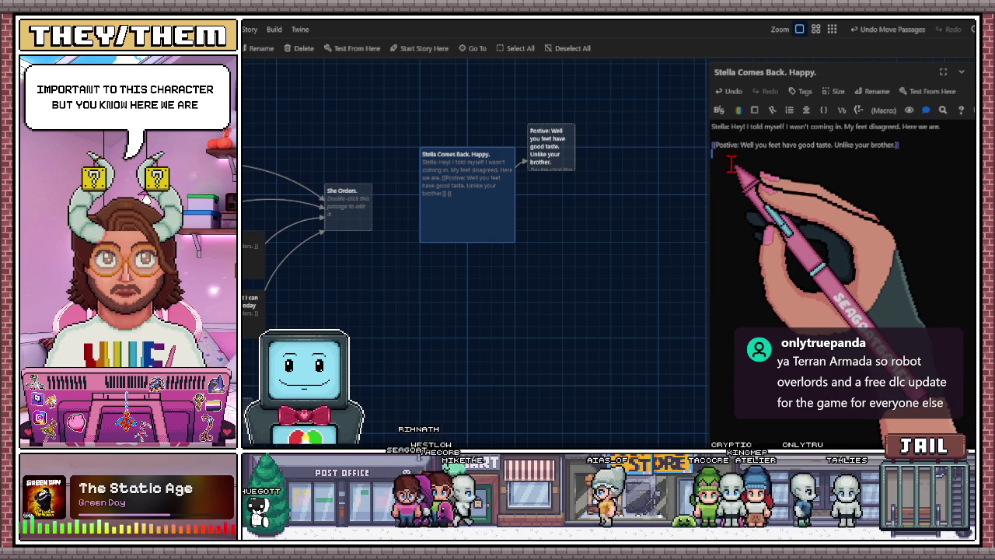
pyautogui.write('[[')
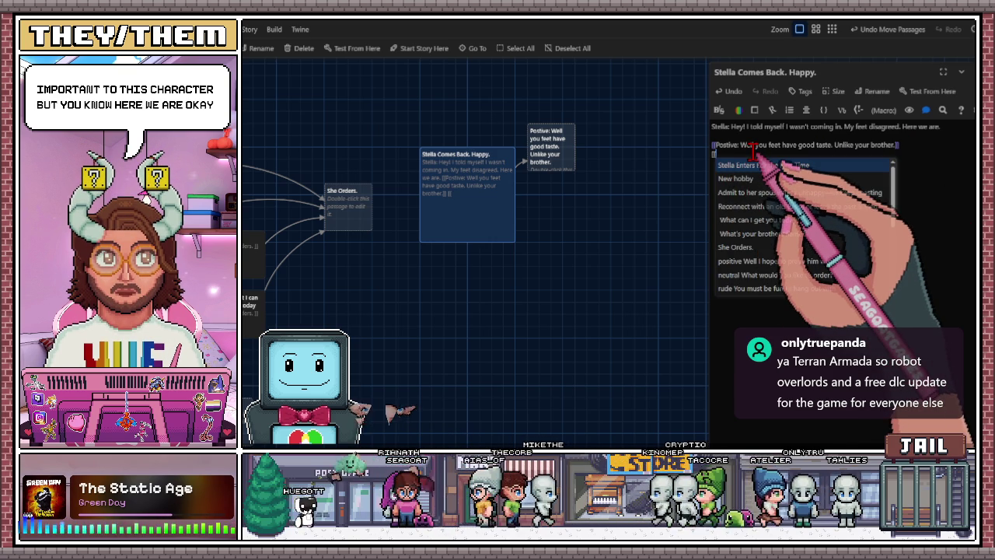
pyautogui.write('Wellc')
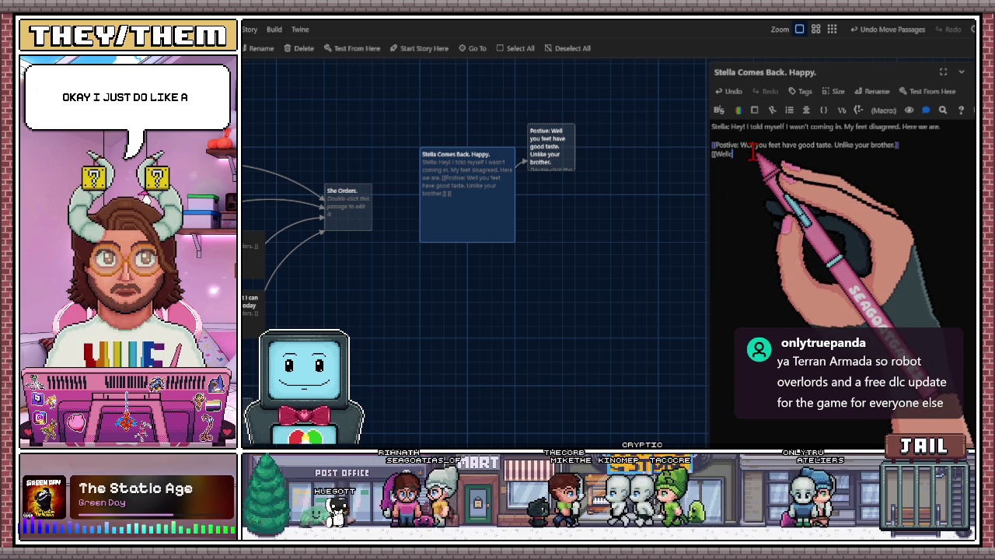
pyautogui.write('ome back.')
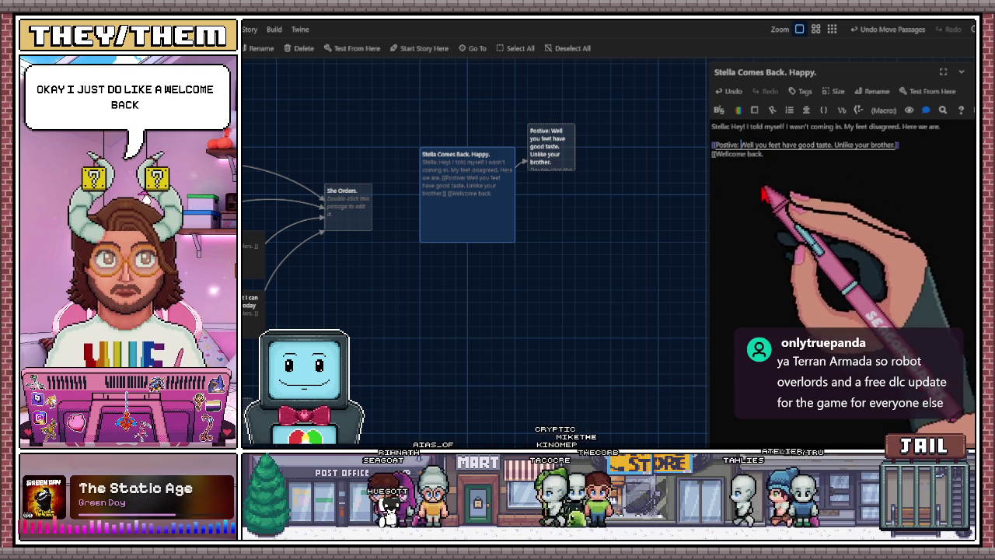
pyautogui.write(' What? Can I get you t')
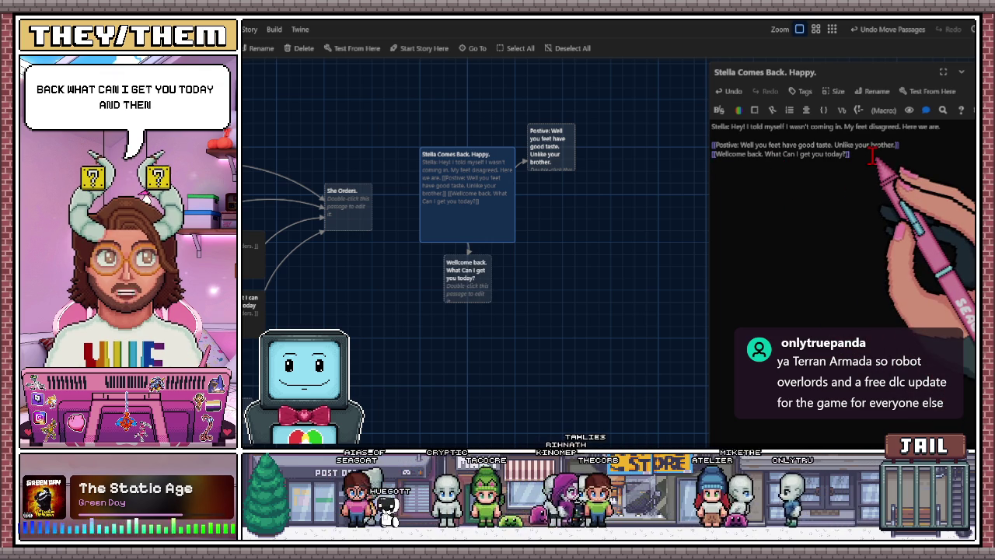
# Move the Wellcome back passage beside Stella's, relabel its link as Neutral, and start a [[Rude: ]] link
pyautogui.write('[[')
pyautogui.moveTo(449, 273)
pyautogui.mouseDown()
pyautogui.moveTo(559, 219)
pyautogui.moveTo(553, 204)
pyautogui.mouseUp()
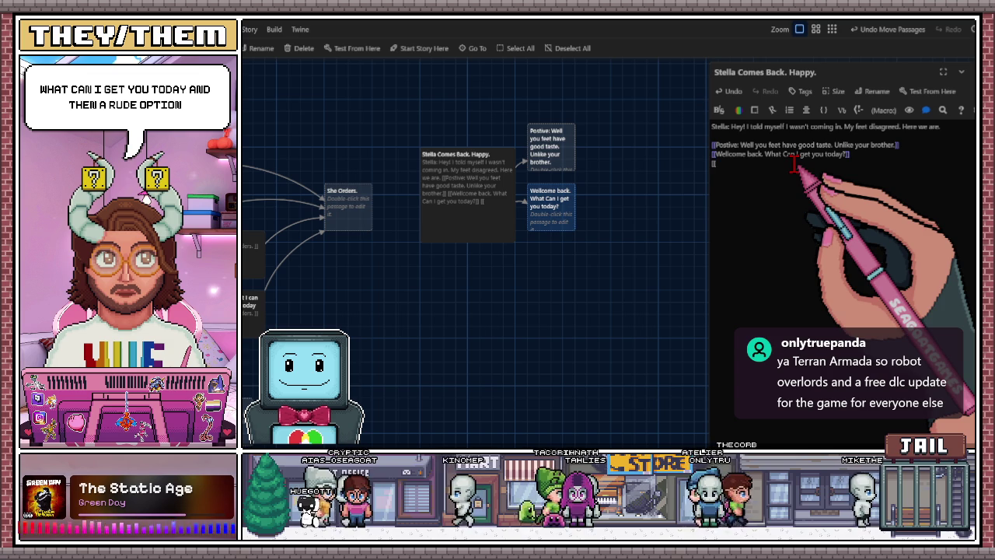
pyautogui.click(720, 154)
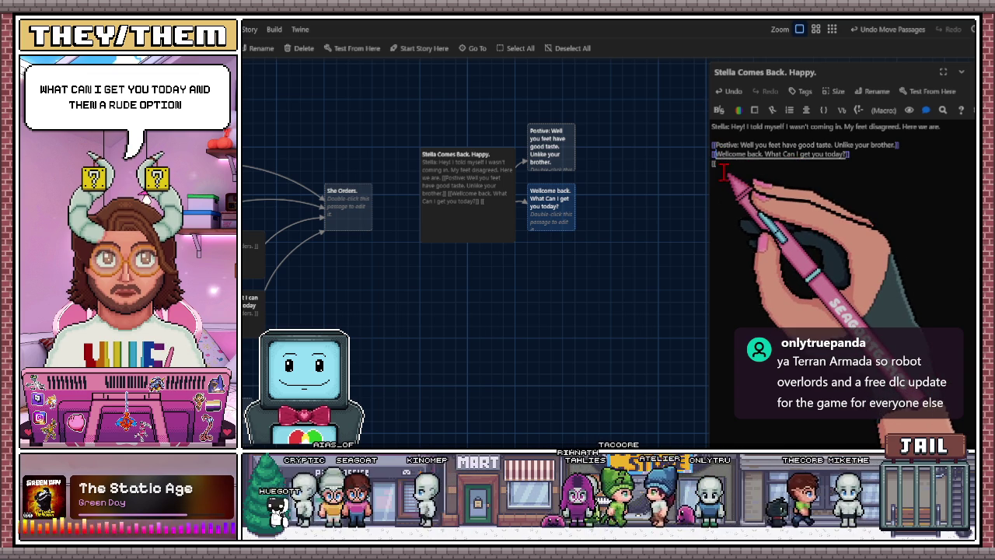
pyautogui.write('[[')
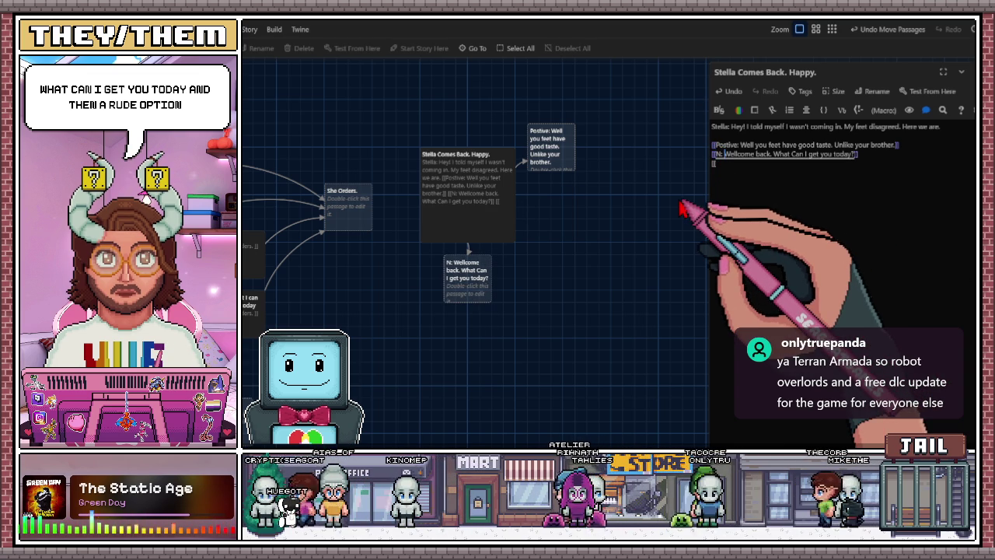
pyautogui.press('BackSpace')
pyautogui.press('BackSpace')
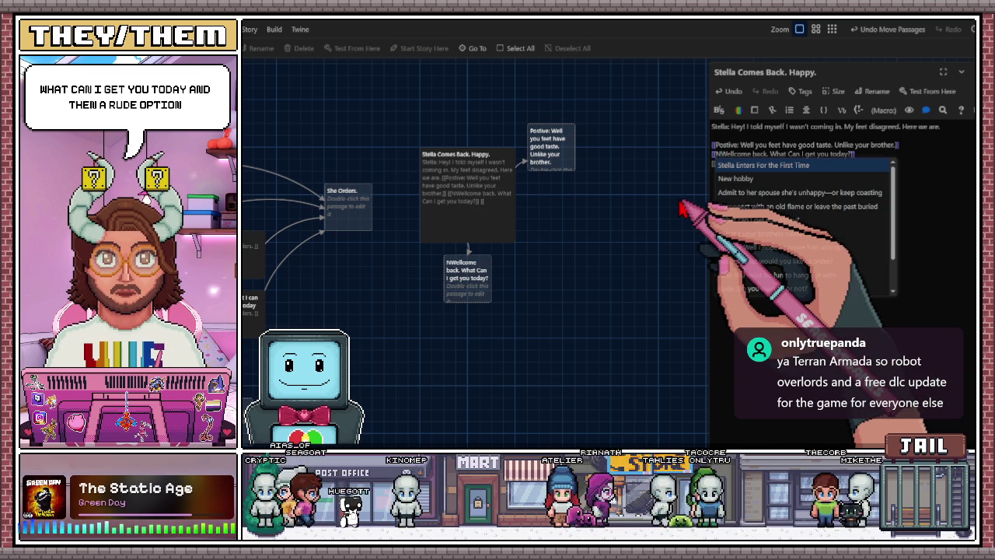
pyautogui.write('eu')
pyautogui.write('e')
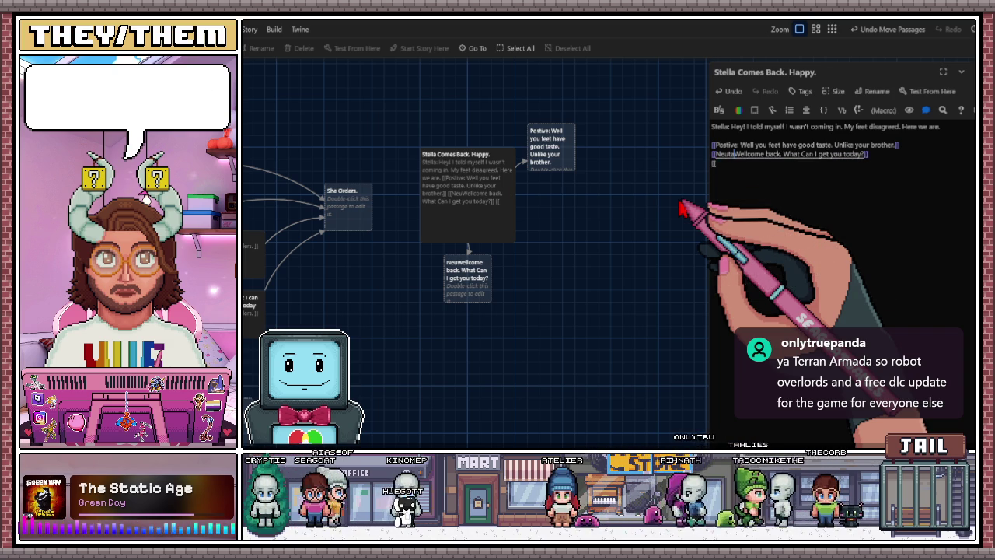
pyautogui.write('|')
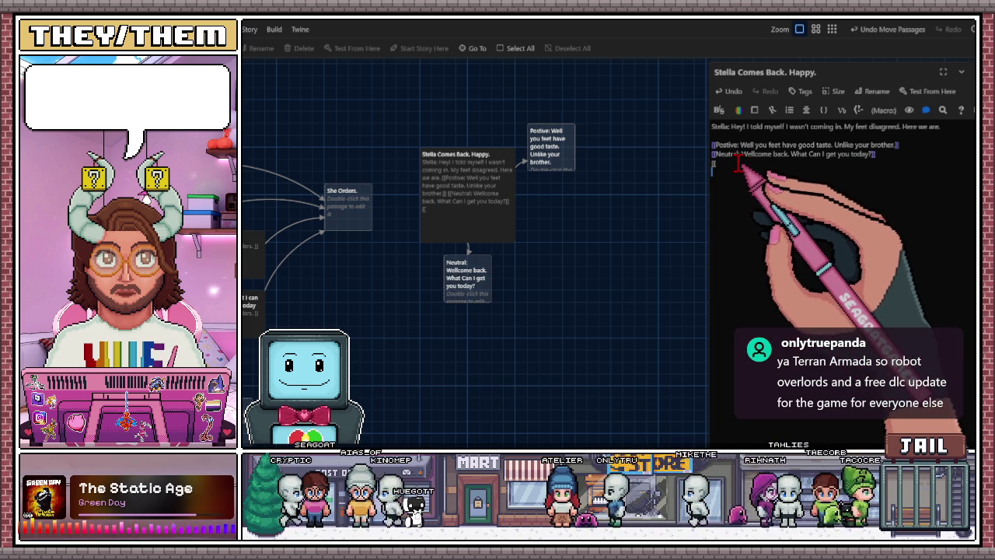
pyautogui.write('Rude')
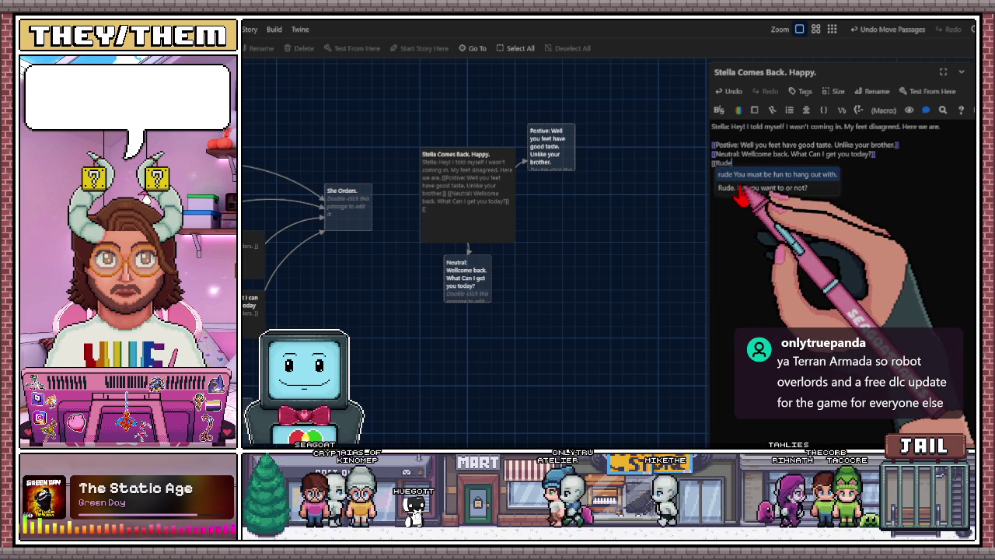
pyautogui.write(':')
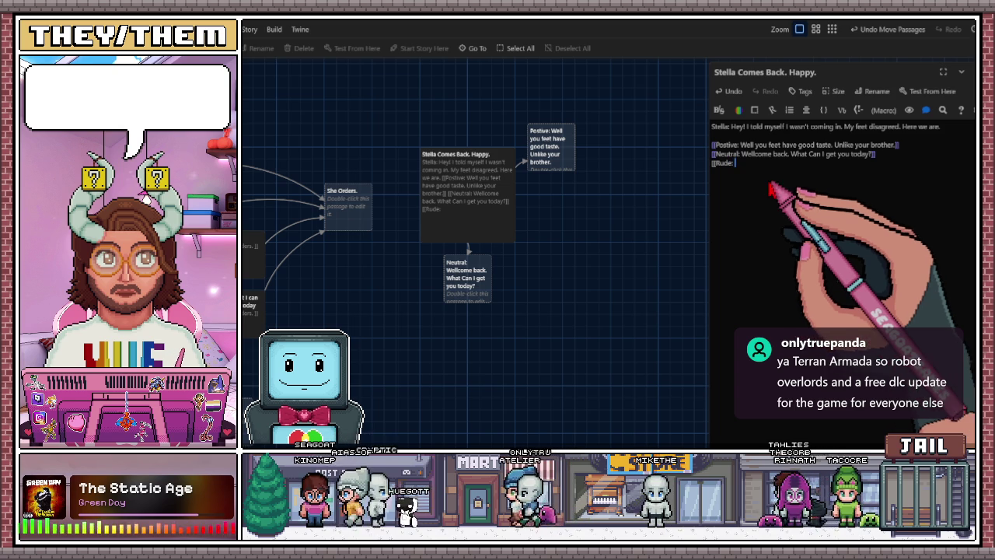
pyautogui.write(' ]]')
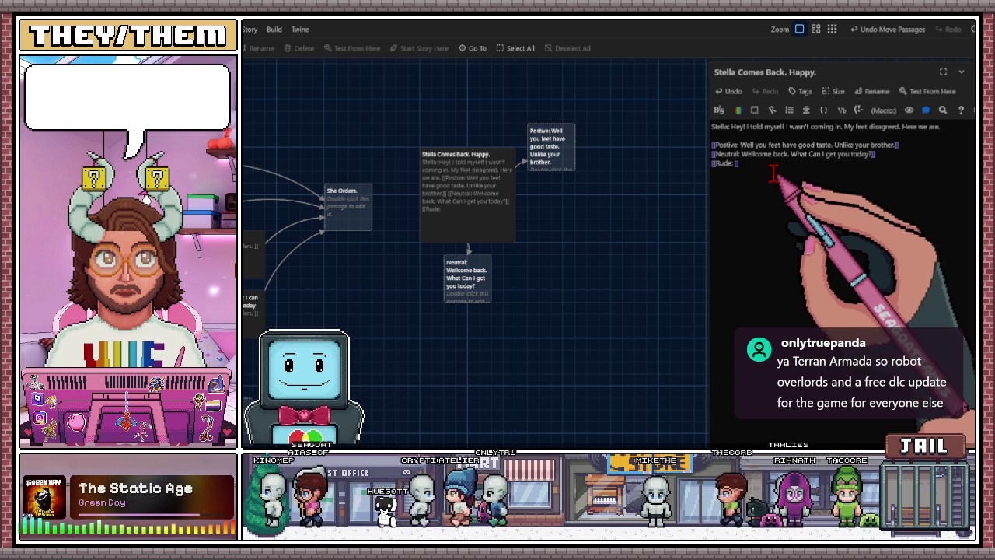
# Fill in the Rude link 'You sure do yap alot. What do you want today?' and place its passage under Neutral
pyautogui.moveTo(456, 272)
pyautogui.mouseDown()
pyautogui.moveTo(562, 207)
pyautogui.moveTo(541, 218)
pyautogui.mouseUp()
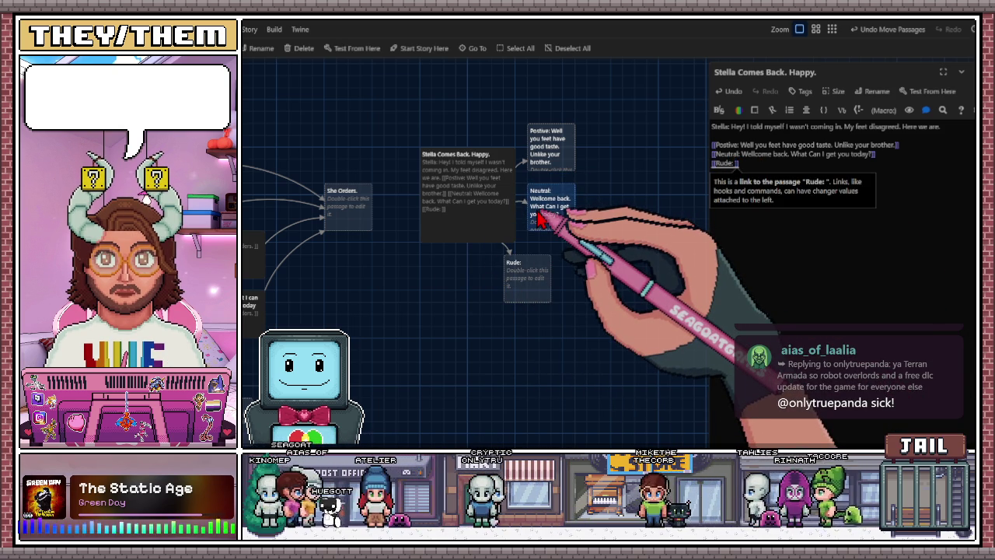
pyautogui.moveTo(519, 296); pyautogui.dragTo(544, 286)
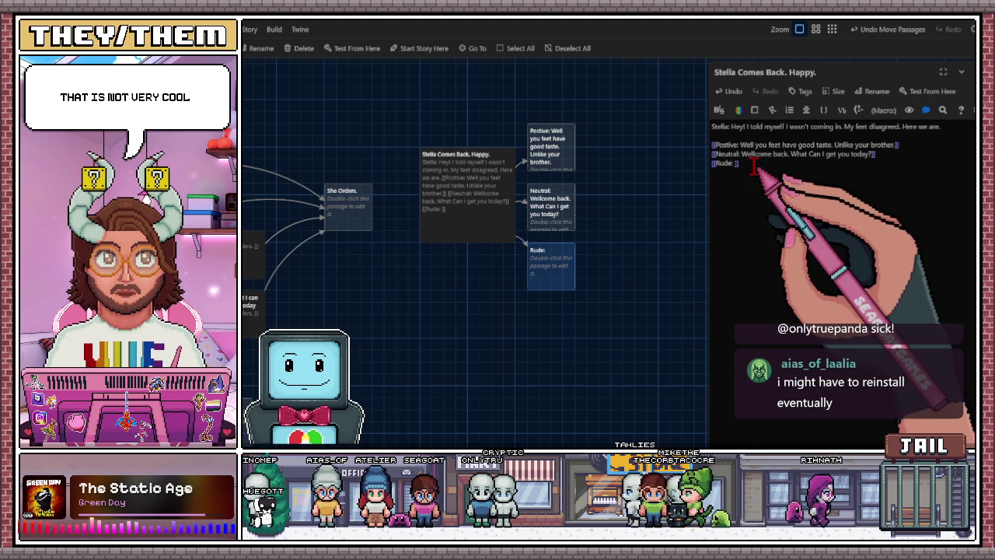
pyautogui.click(744, 197)
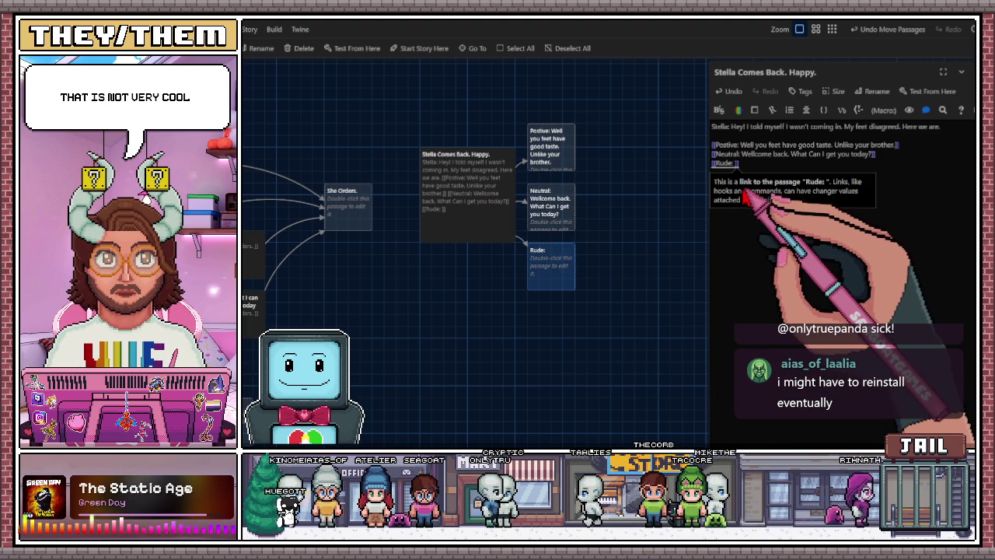
pyautogui.write('Are')
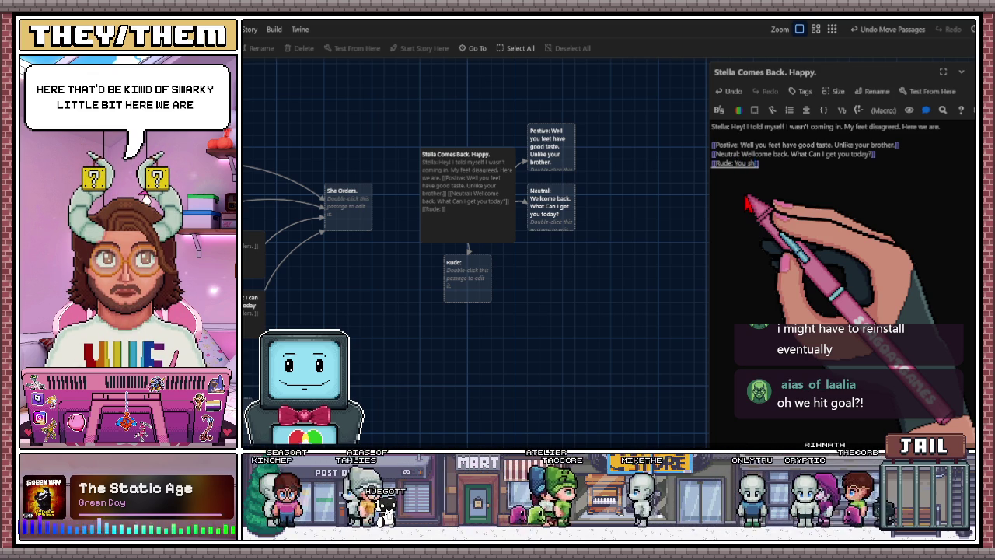
pyautogui.write('e')
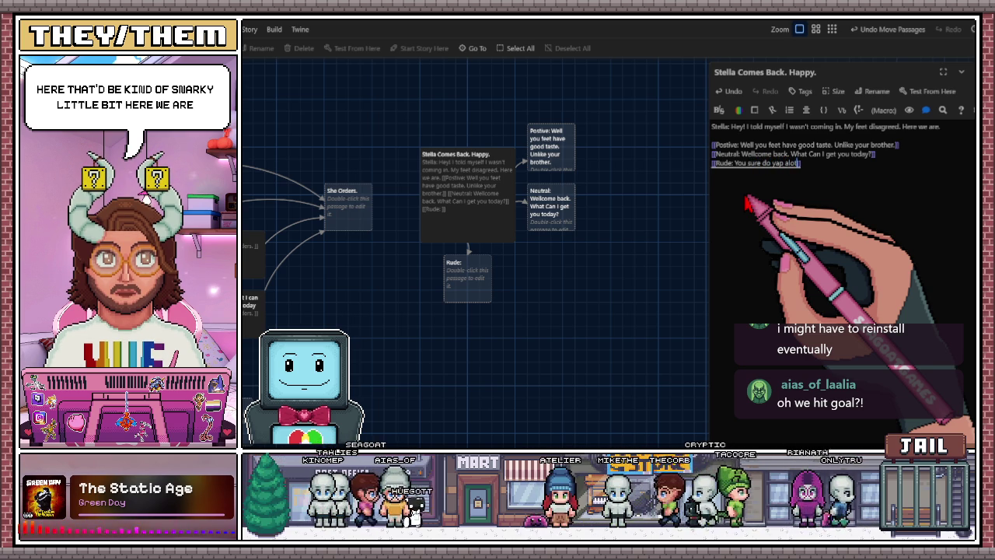
pyautogui.write('. What do you want to')
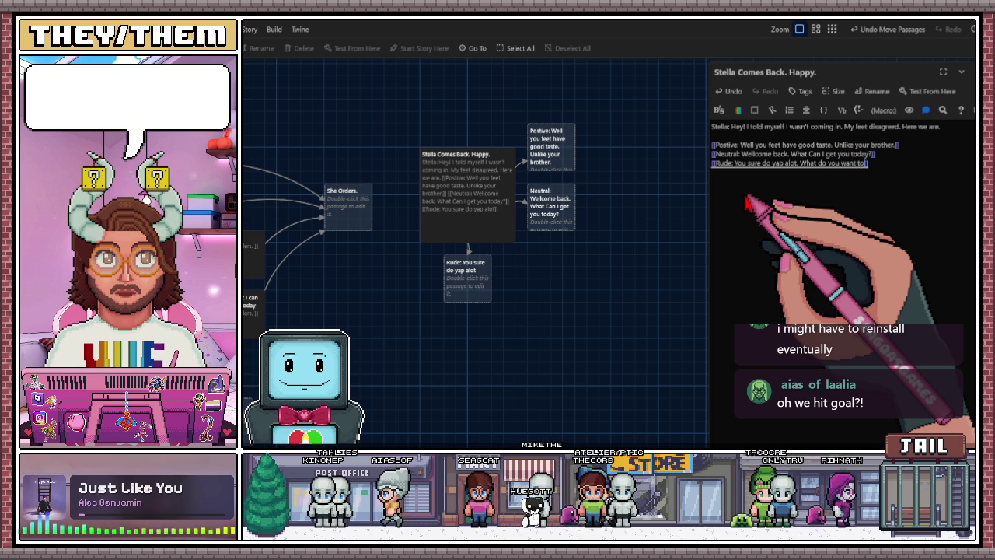
pyautogui.write('y')
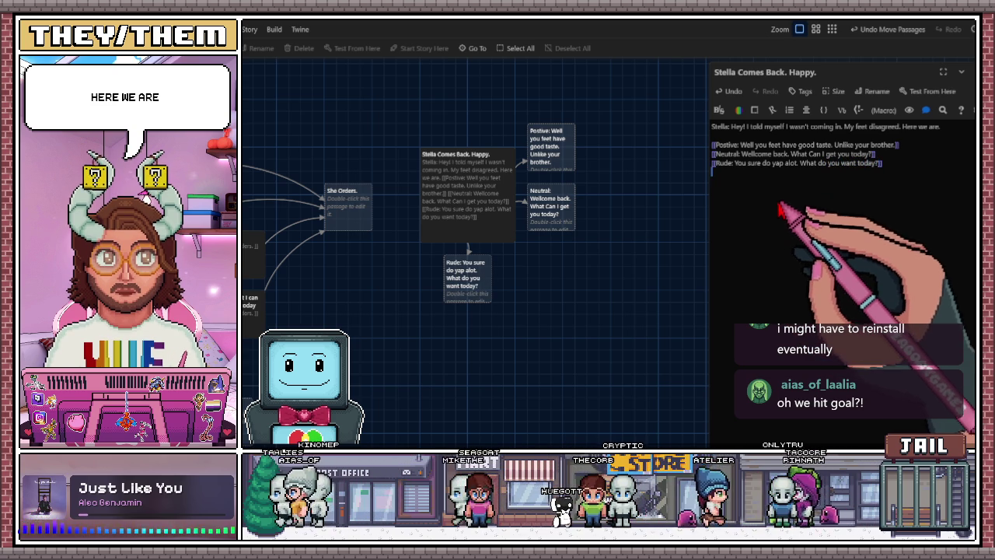
pyautogui.moveTo(470, 278); pyautogui.dragTo(556, 266)
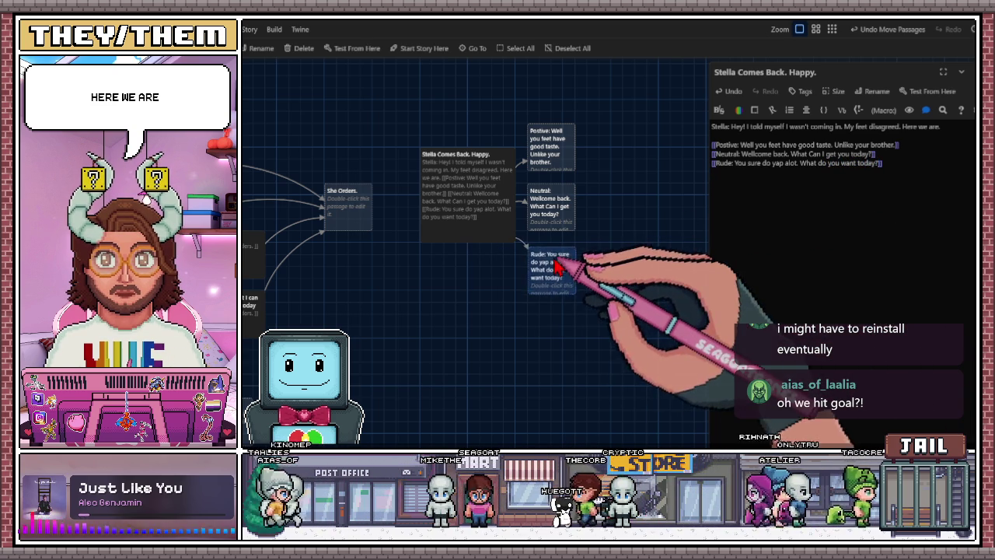
# Insert 'Good Morning.' at the start of the Postive reply link and move its passage beside Neutral
pyautogui.hscroll(2, 614, 243)
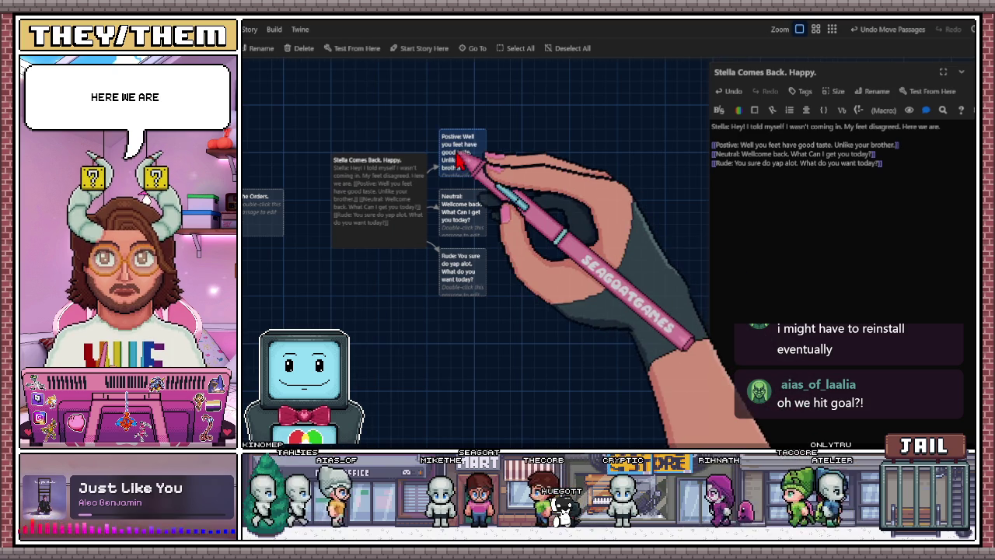
pyautogui.doubleClick(464, 154)
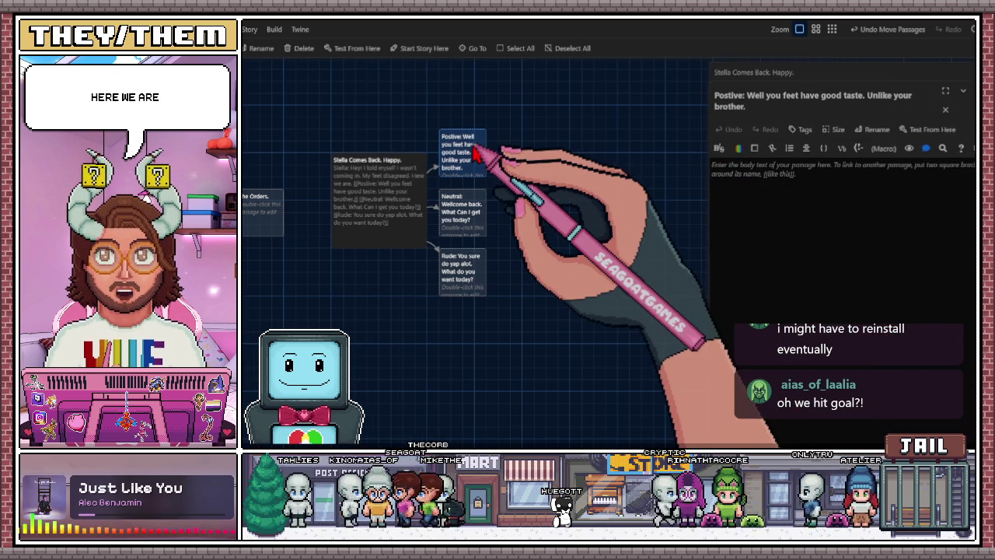
pyautogui.doubleClick(395, 184)
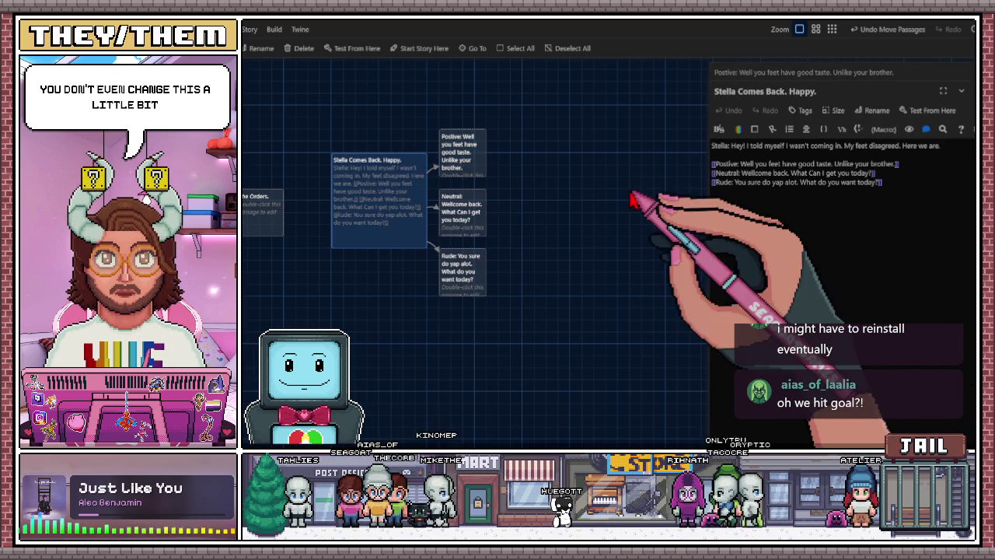
pyautogui.click(740, 164)
pyautogui.write('Go')
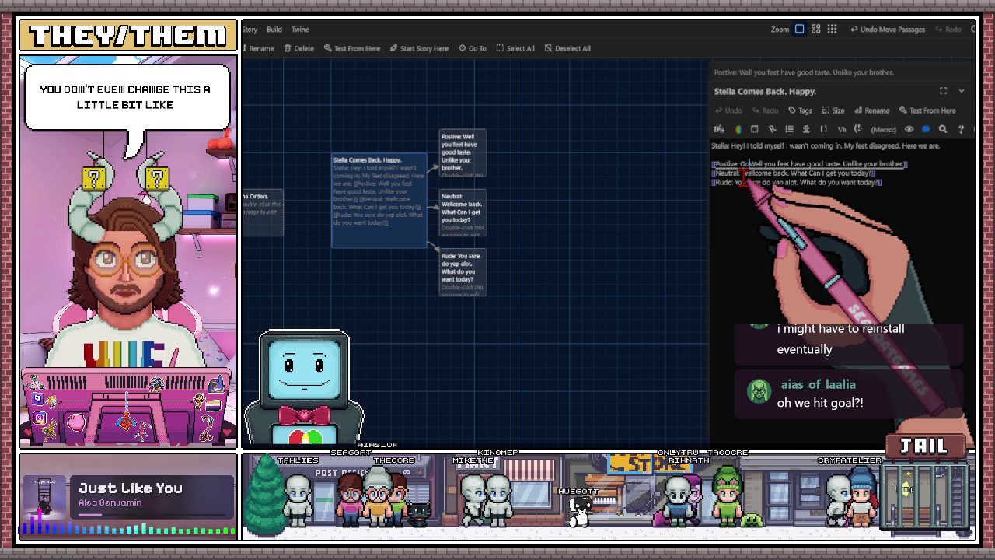
pyautogui.write('odmo')
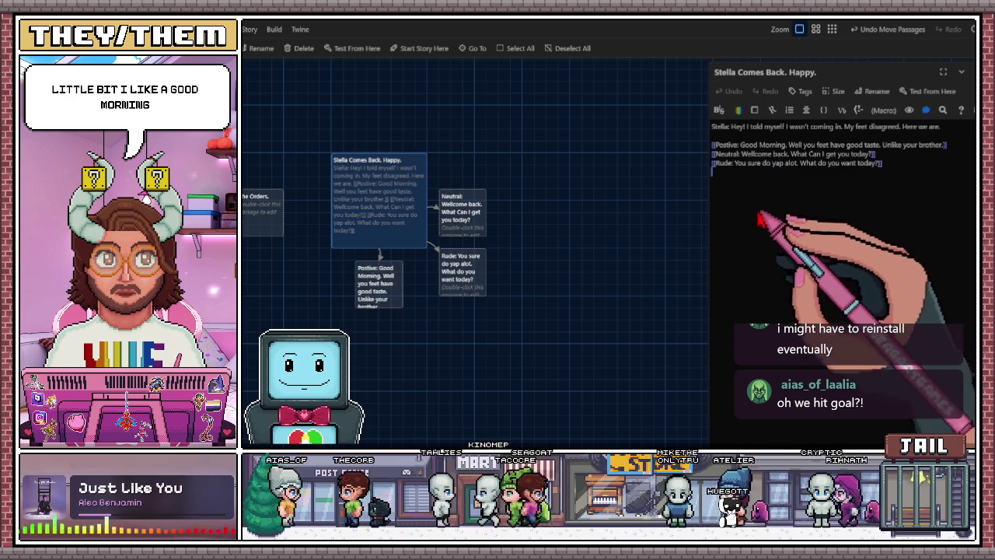
pyautogui.moveTo(400, 272); pyautogui.dragTo(478, 140)
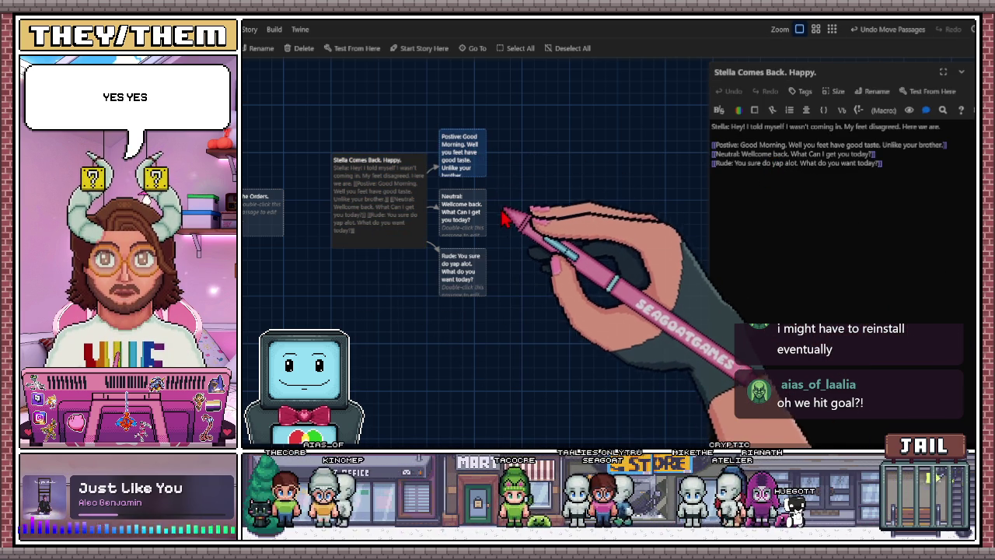
# Nudge the Postive, Neutral and Rude passages up so they align in one column
pyautogui.hscroll(-1, 536, 202)
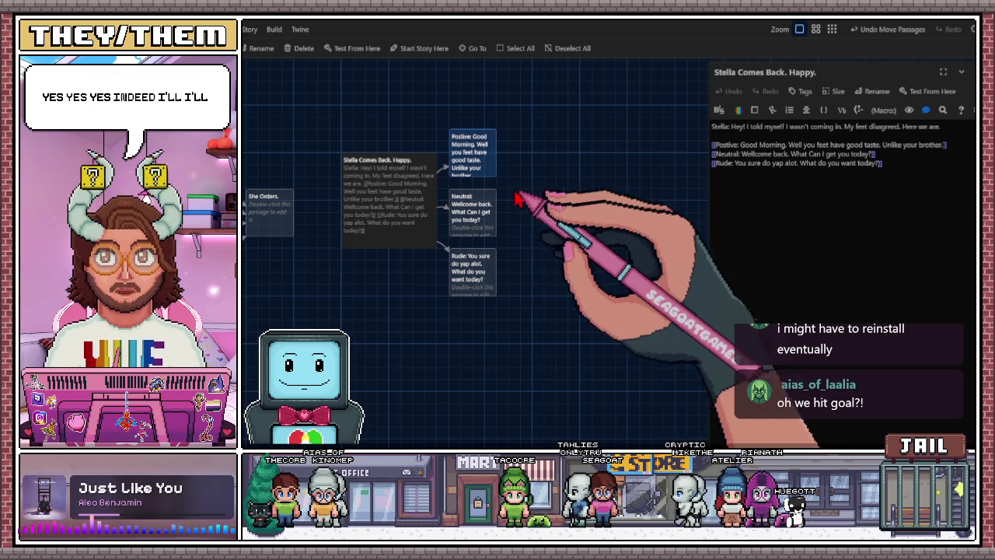
pyautogui.moveTo(478, 172); pyautogui.dragTo(478, 160)
pyautogui.moveTo(470, 225); pyautogui.dragTo(470, 214)
pyautogui.moveTo(475, 268); pyautogui.dragTo(475, 256)
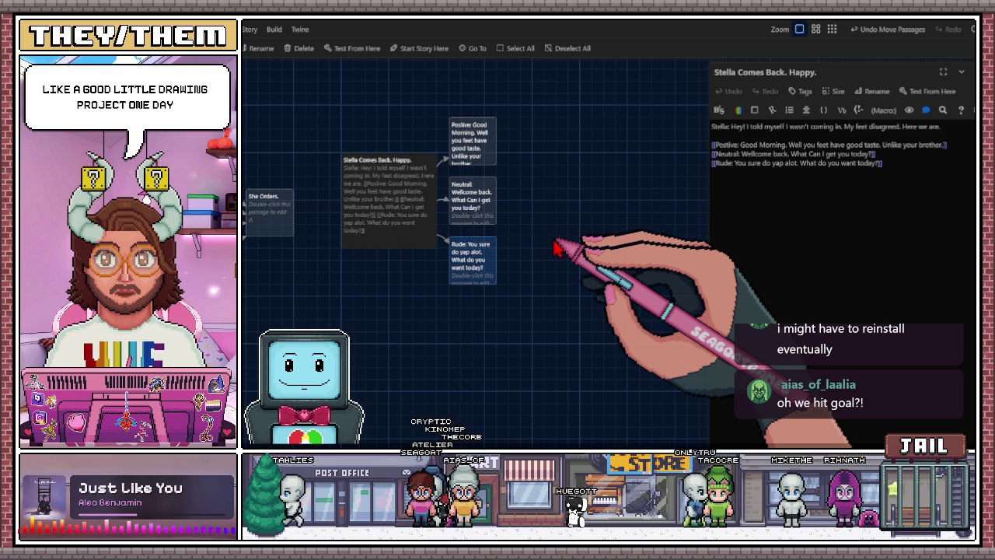
pyautogui.hscroll(-5, 477, 222)
pyautogui.scroll(3, 554, 274)
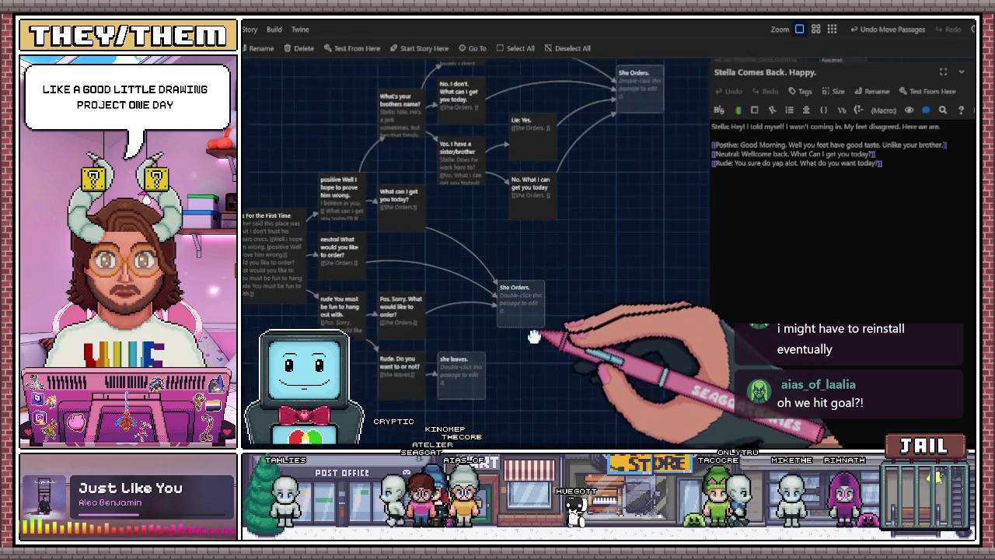
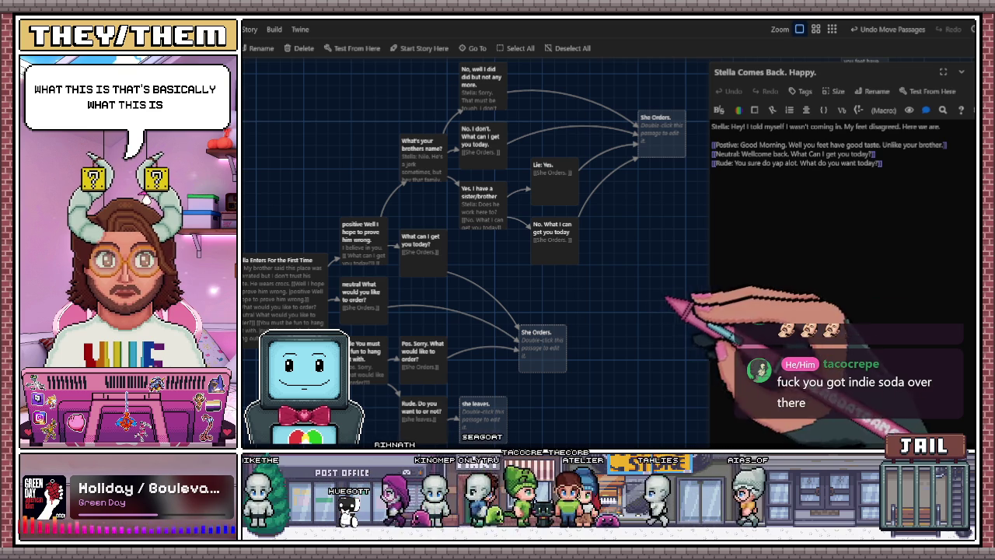
# Pan the map to 'Stella Comes Back. Happy.' and its three replies, then open Postive
pyautogui.moveTo(700, 219)
pyautogui.mouseDown()
pyautogui.moveTo(614, 240)
pyautogui.moveTo(502, 247)
pyautogui.moveTo(436, 265)
pyautogui.moveTo(410, 291)
pyautogui.mouseUp()
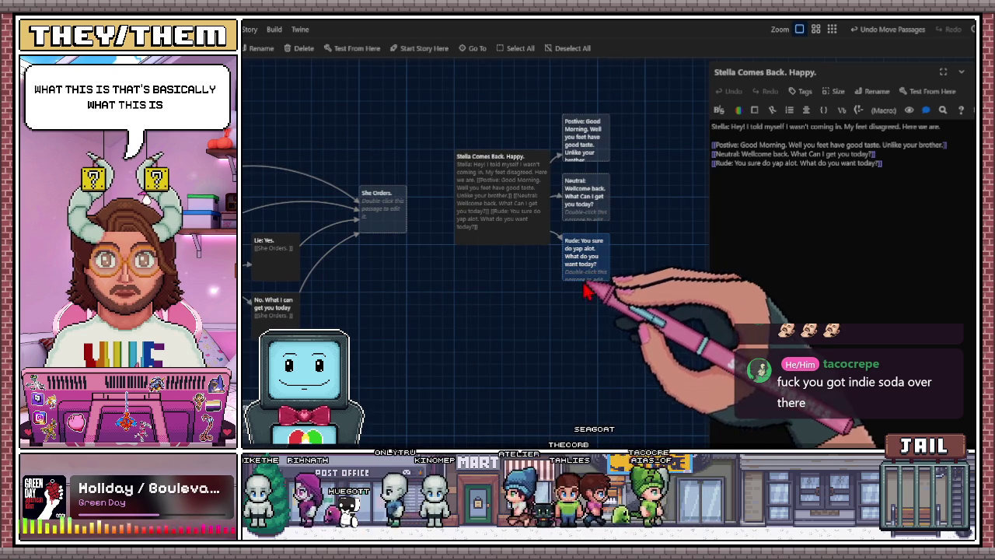
pyautogui.moveTo(638, 290); pyautogui.dragTo(604, 267)
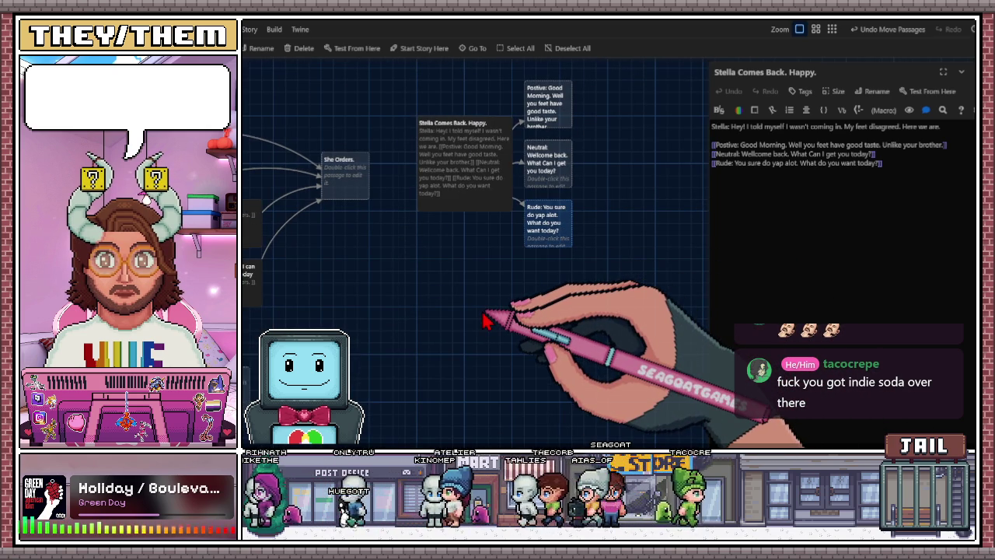
pyautogui.moveTo(485, 318); pyautogui.dragTo(483, 290)
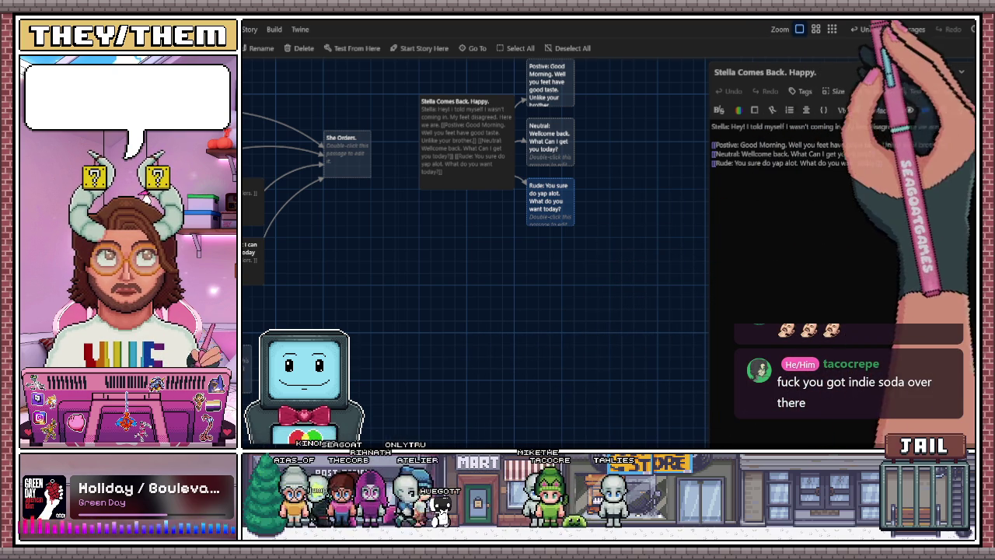
pyautogui.moveTo(579, 216); pyautogui.dragTo(538, 275)
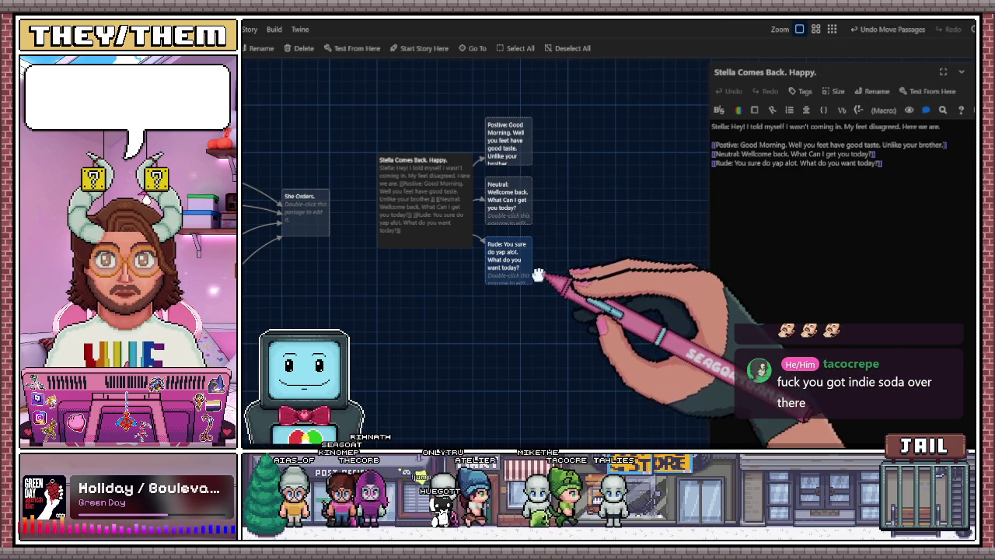
pyautogui.doubleClick(527, 154)
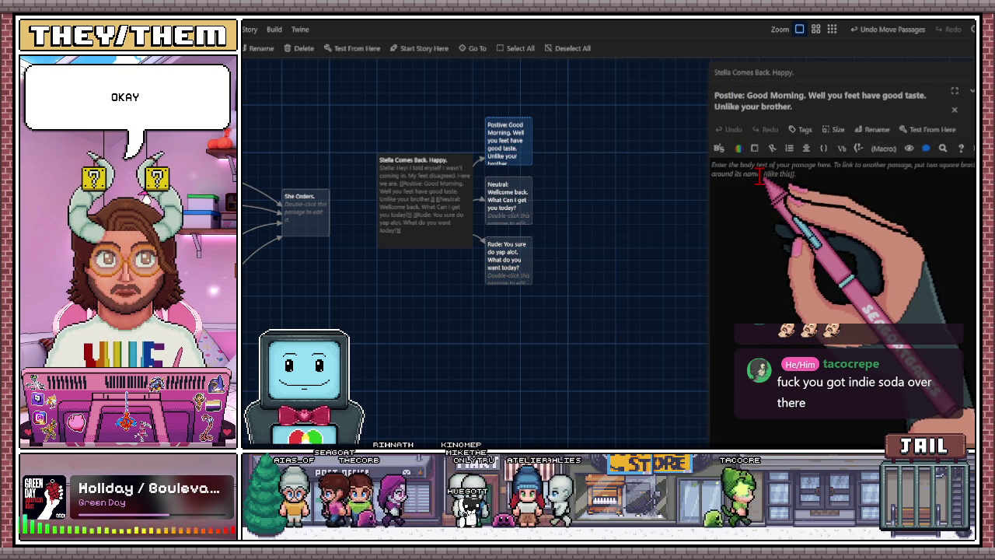
# Paste Stella's line as 'Stella: (blunt) If I eat four is that a lot?…' and begin a Don't Answer link
pyautogui.write("[blunt] If I eat four is that a lot? Wait. Don't answer that.")
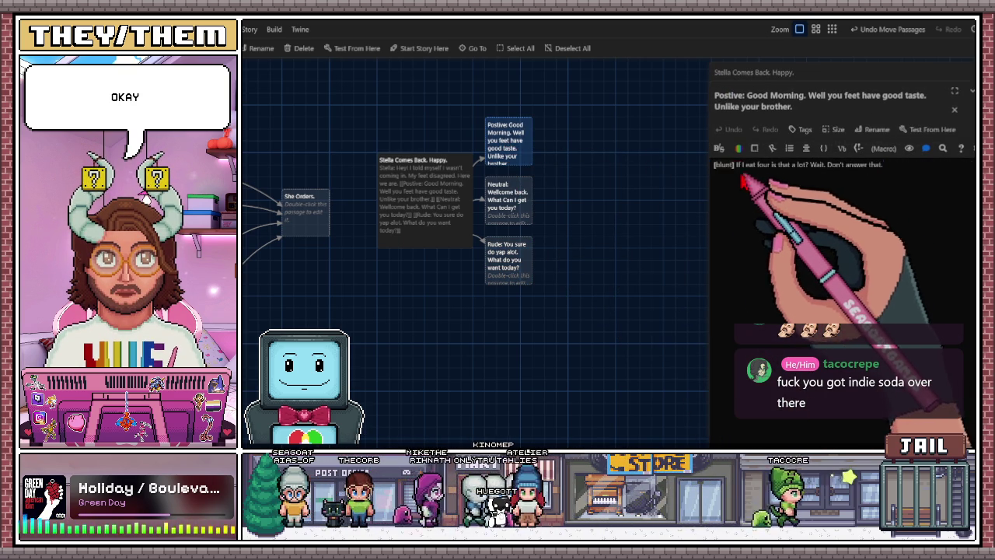
pyautogui.click(734, 165)
pyautogui.press('BackSpace')
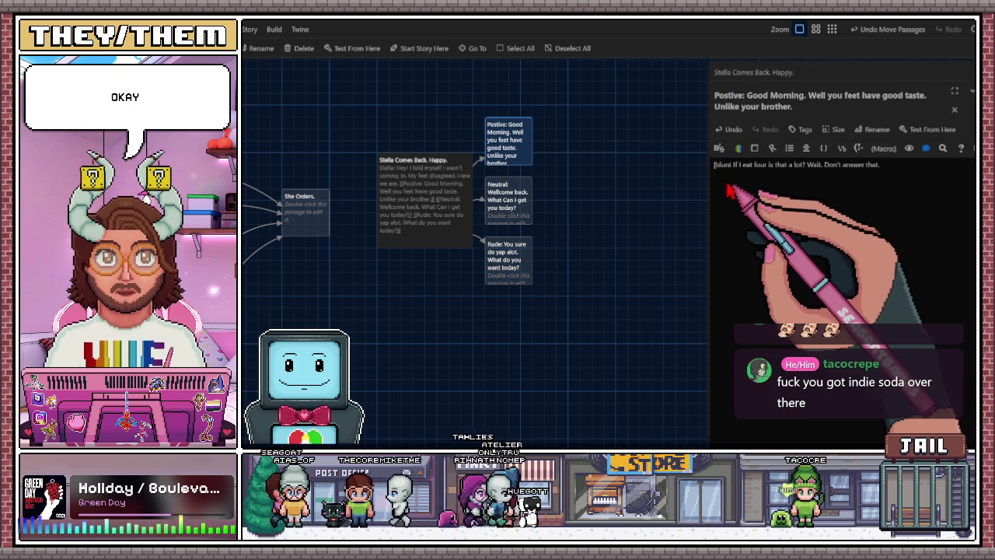
pyautogui.press('Home')
pyautogui.press('Delete')
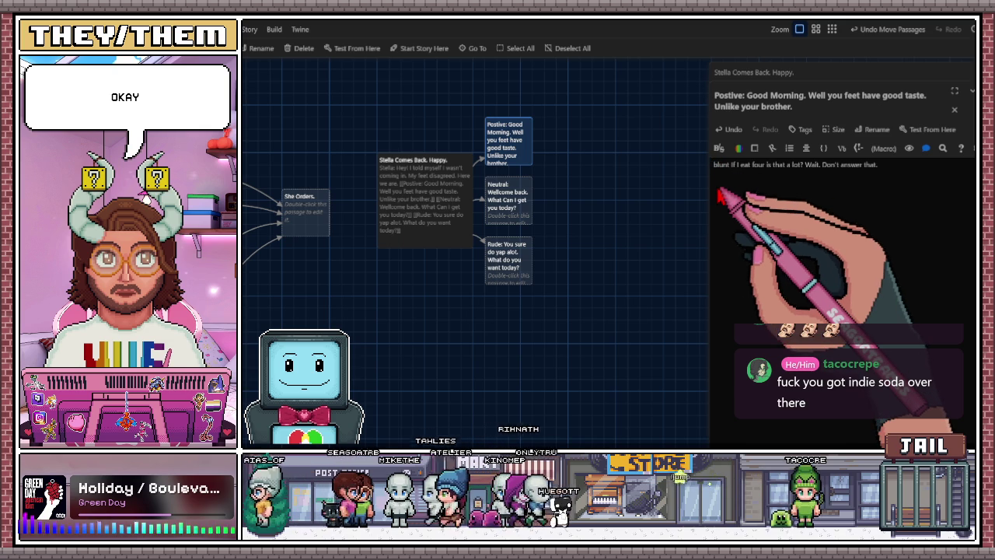
pyautogui.write('Ste')
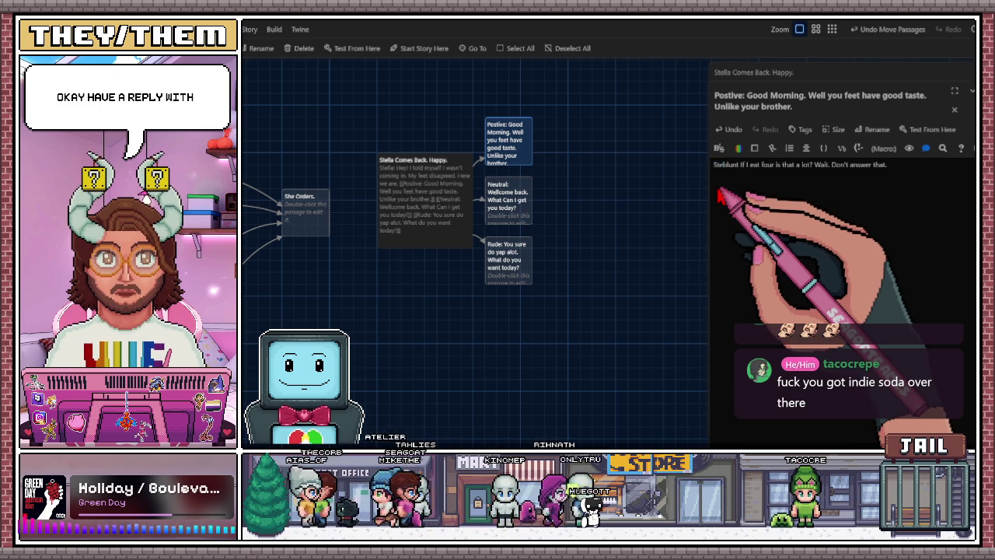
pyautogui.write('lla')
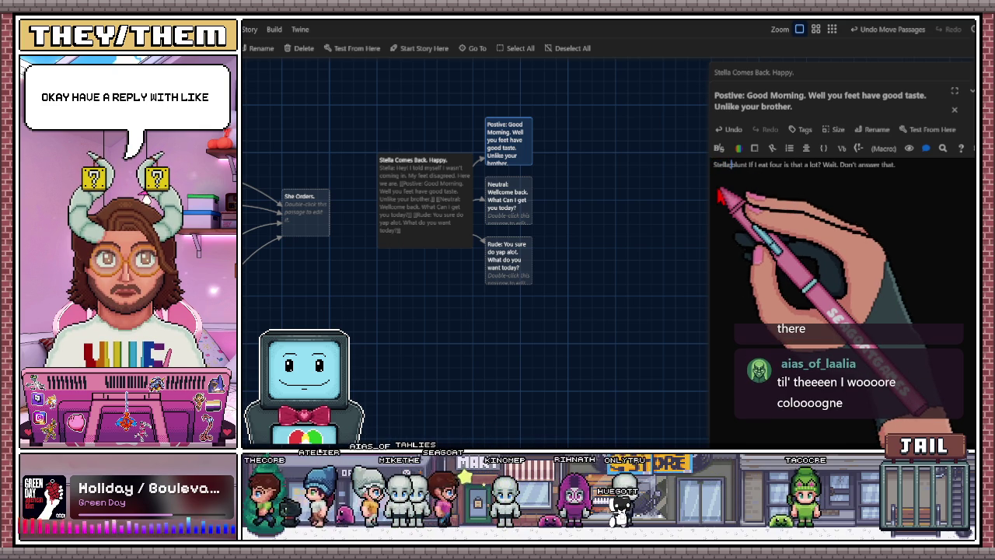
pyautogui.write(': ')
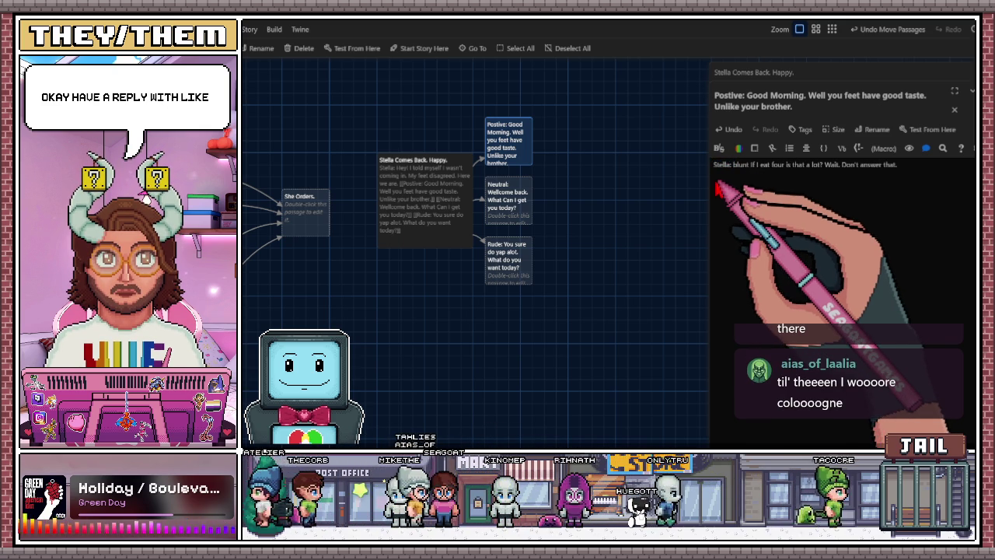
pyautogui.write('(')
pyautogui.hotkey('ctrl', 'Right')
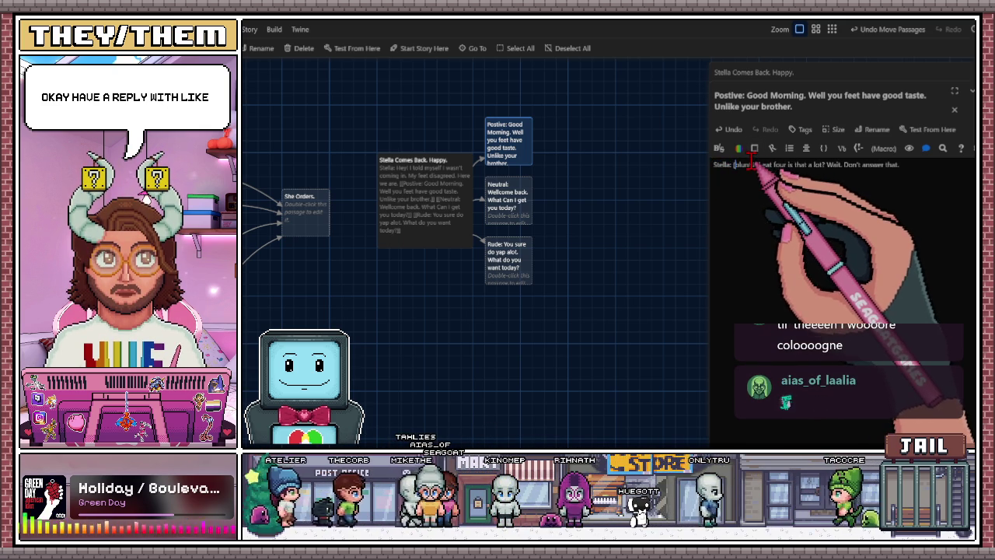
pyautogui.write(')')
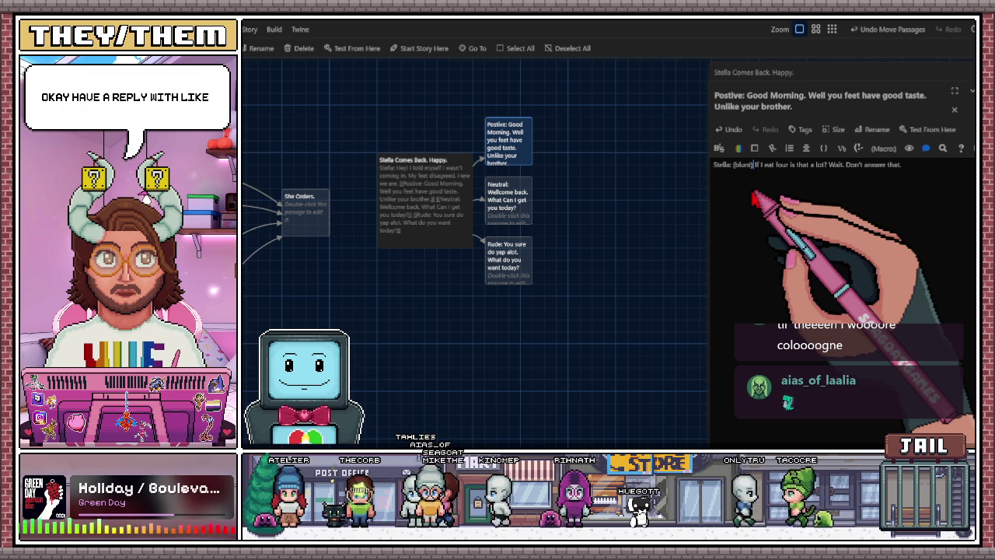
pyautogui.click(910, 165)
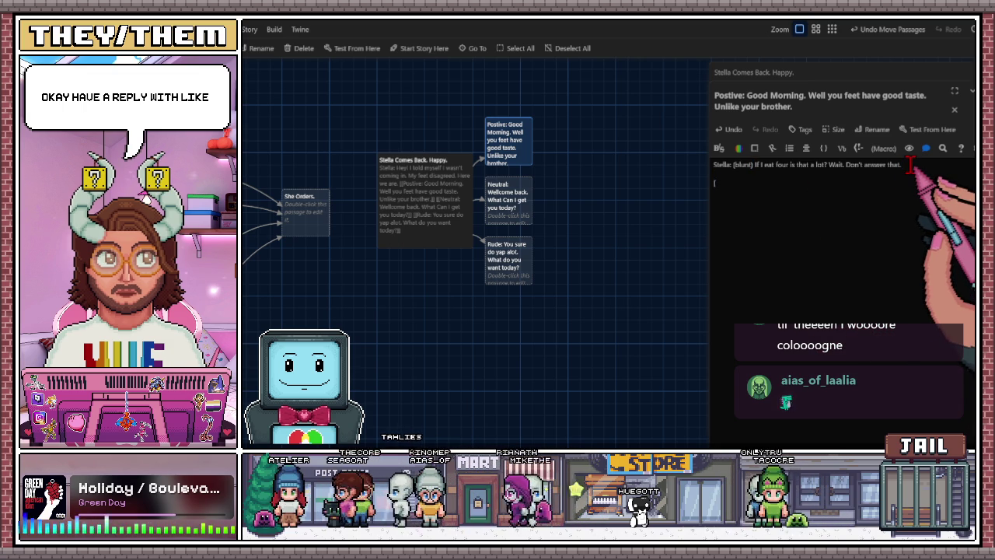
pyautogui.write("[[Don'")
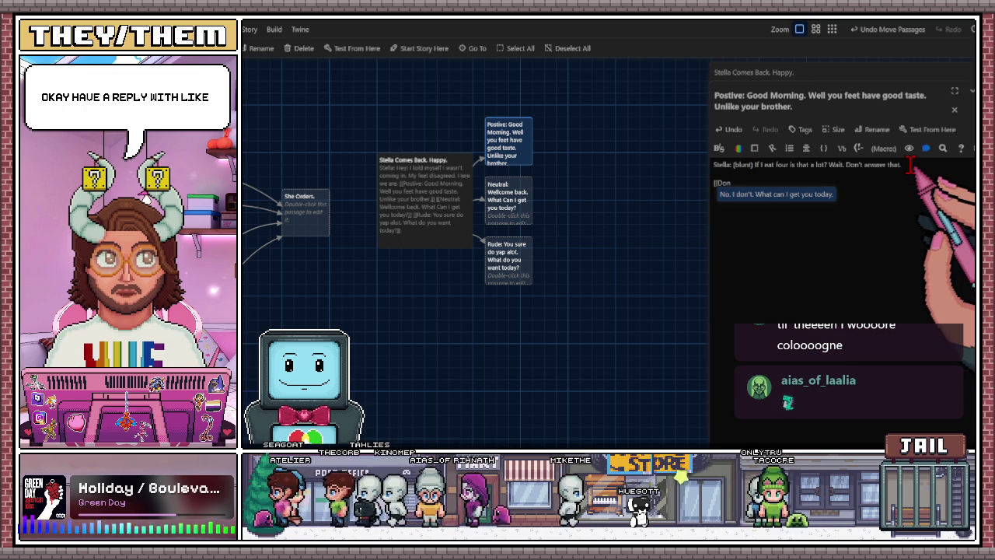
pyautogui.write('t')
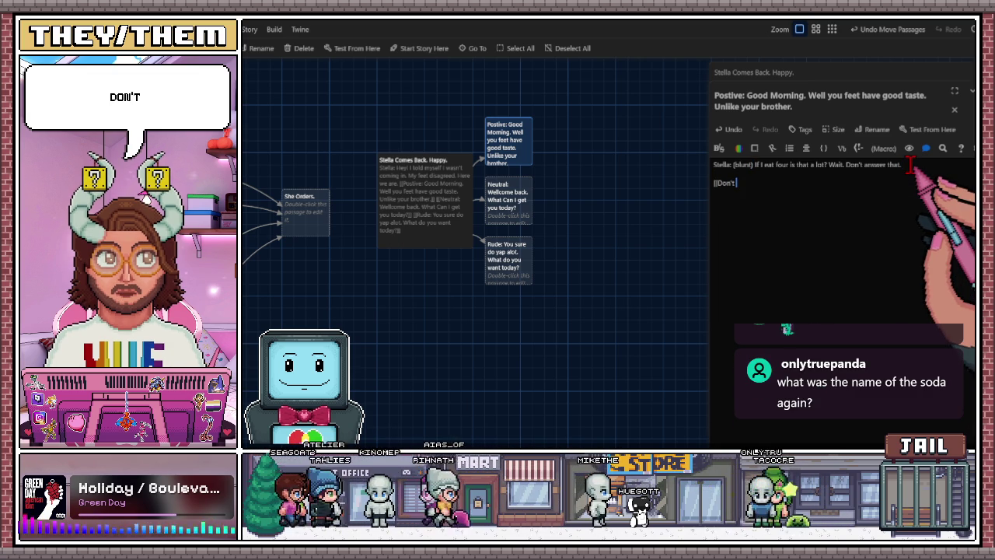
pyautogui.write(' Answer')
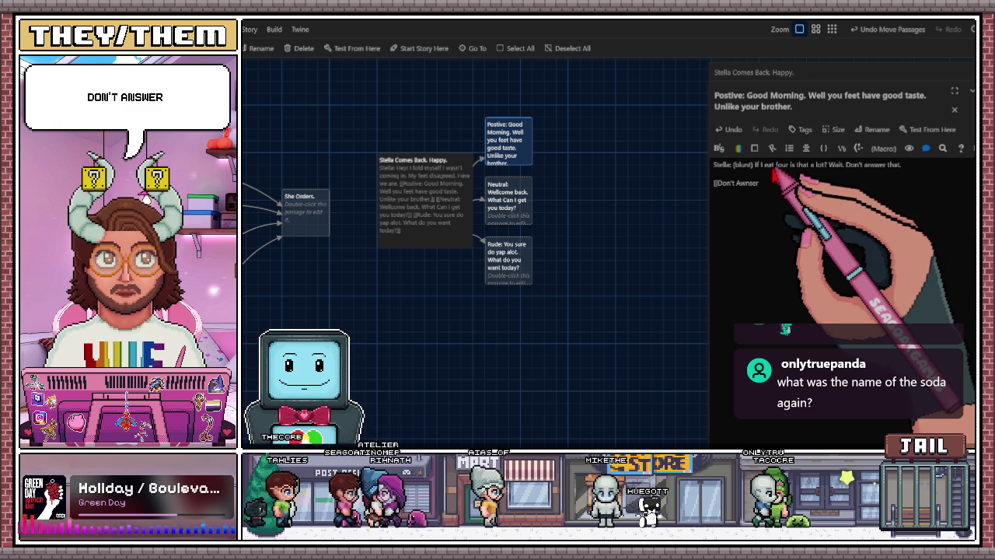
pyautogui.write(']]')
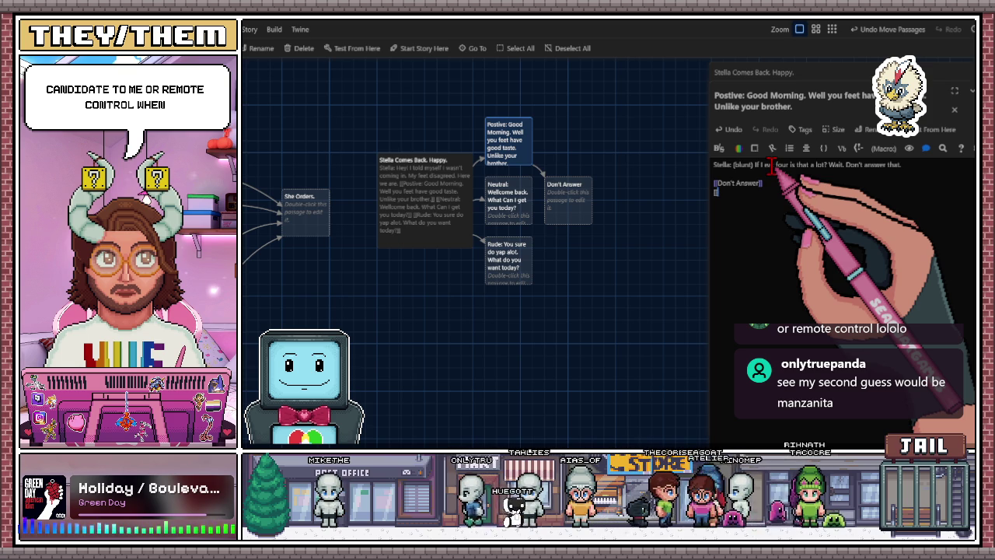
pyautogui.write('[')
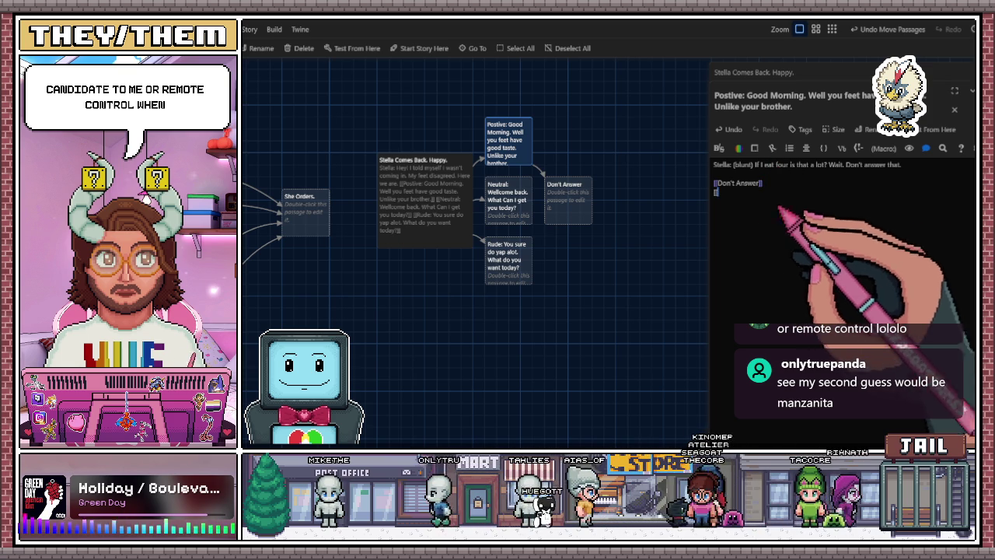
# Begin a second reply link below the [[Don't Answer]] link
pyautogui.write('[')
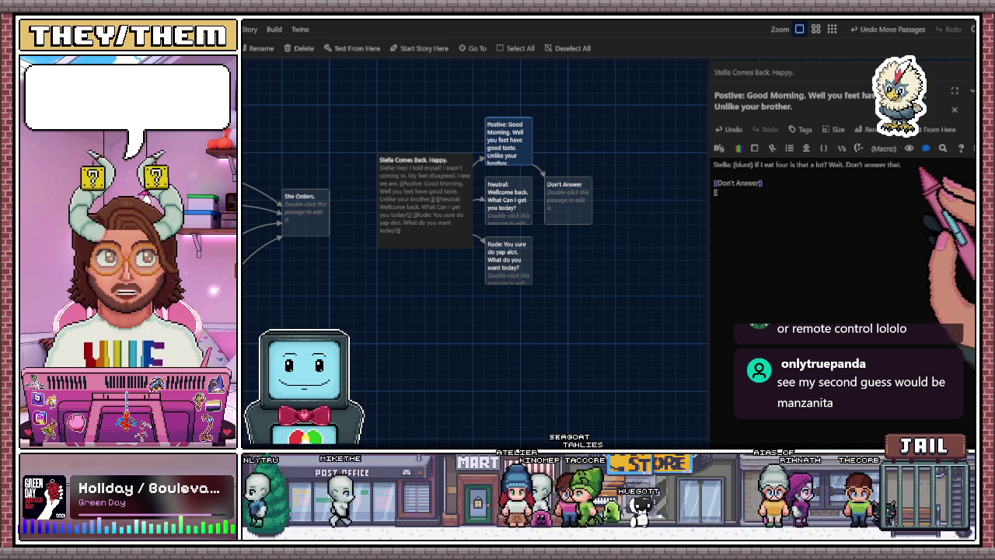
# Paste the Nice self control reply link and reword its ending to 'So What do you want?'
pyautogui.write('Nice self control you got there. Whaddaya want?')
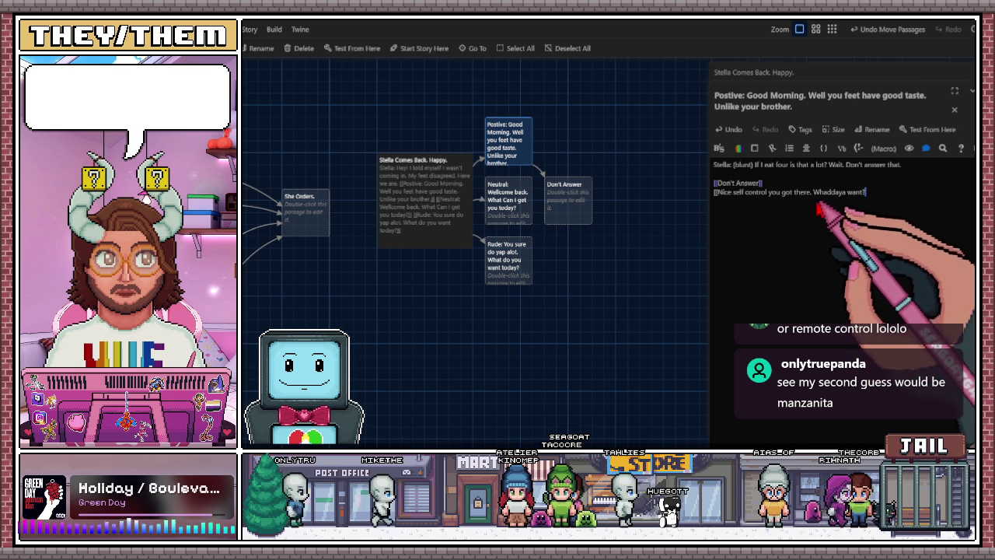
pyautogui.click(815, 191)
pyautogui.write('So')
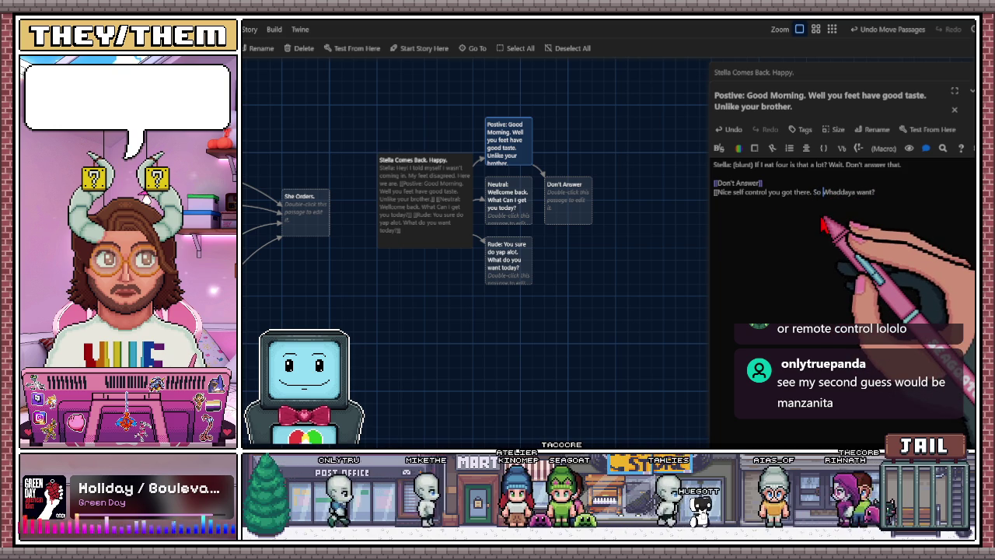
pyautogui.press('Right')
pyautogui.press('Right')
pyautogui.press('Right')
pyautogui.press('Delete')
pyautogui.press('Delete')
pyautogui.press('Delete')
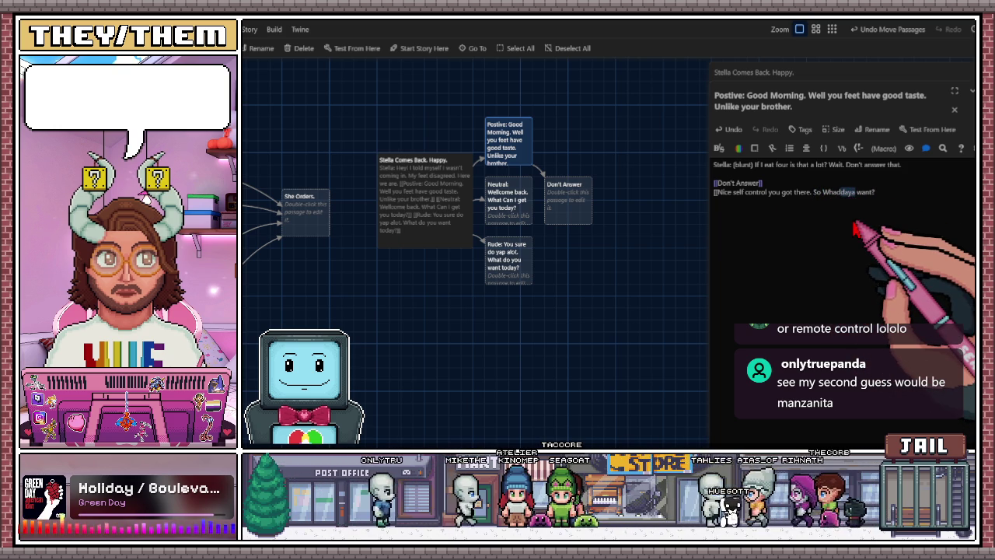
pyautogui.write('you')
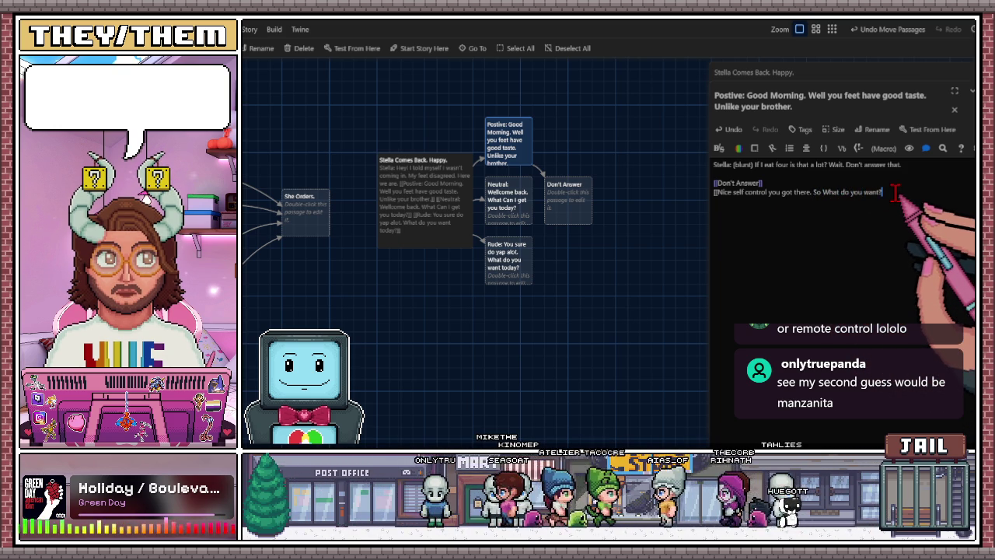
pyautogui.write('?]]')
pyautogui.click(744, 192)
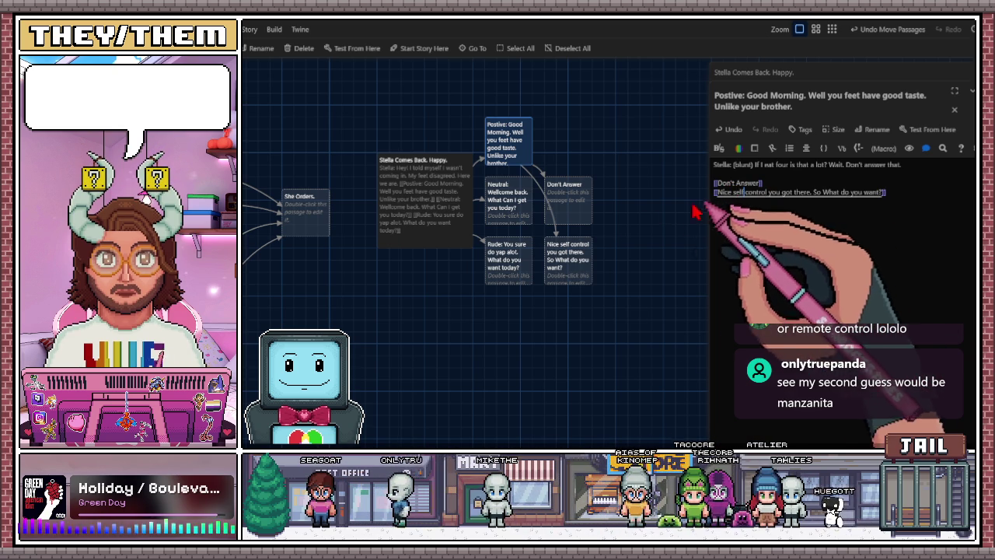
# Place Don't Answer at the top of the map and Nice self control beside Postive
pyautogui.moveTo(565, 208)
pyautogui.mouseDown()
pyautogui.moveTo(584, 140)
pyautogui.moveTo(581, 88)
pyautogui.mouseUp()
pyautogui.moveTo(582, 257); pyautogui.dragTo(580, 143)
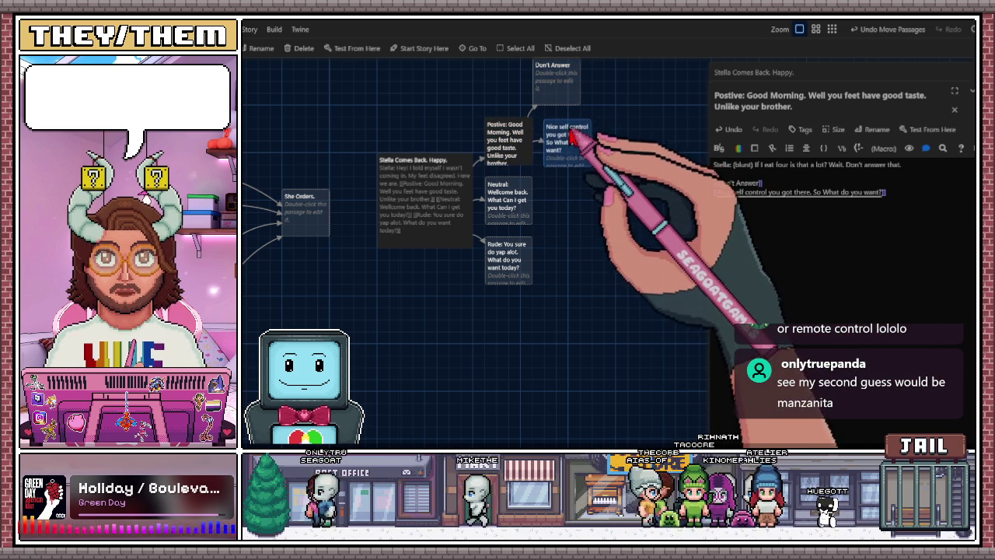
pyautogui.hscroll(1, 570, 137)
pyautogui.moveTo(534, 100); pyautogui.dragTo(548, 97)
pyautogui.hscroll(1, 567, 278)
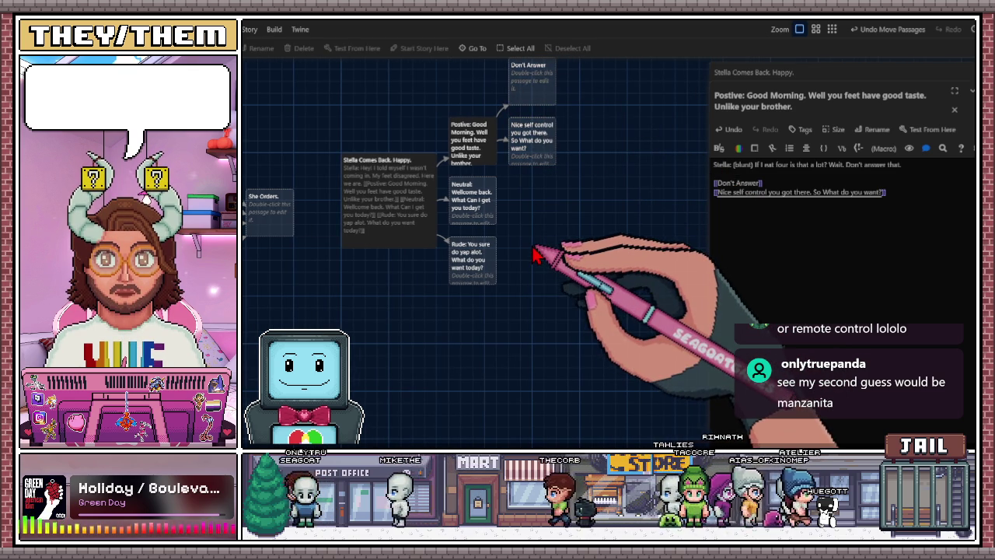
pyautogui.scroll(-1, 535, 257)
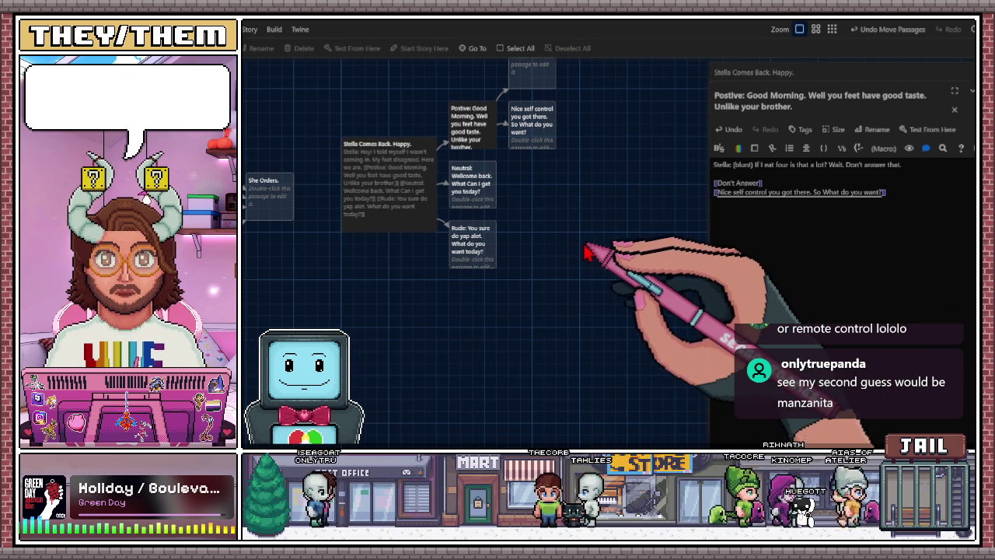
pyautogui.scroll(1, 580, 265)
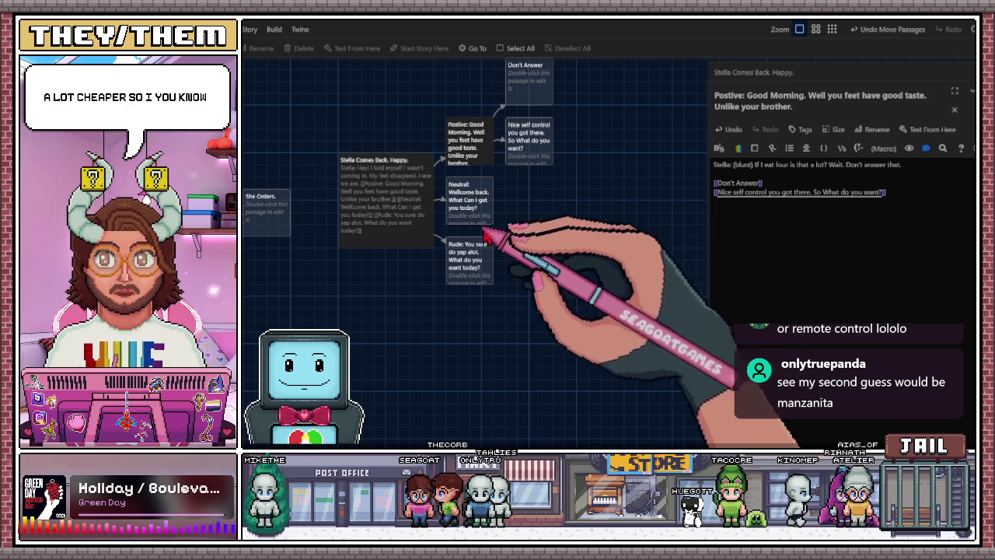
pyautogui.hscroll(-1, 544, 237)
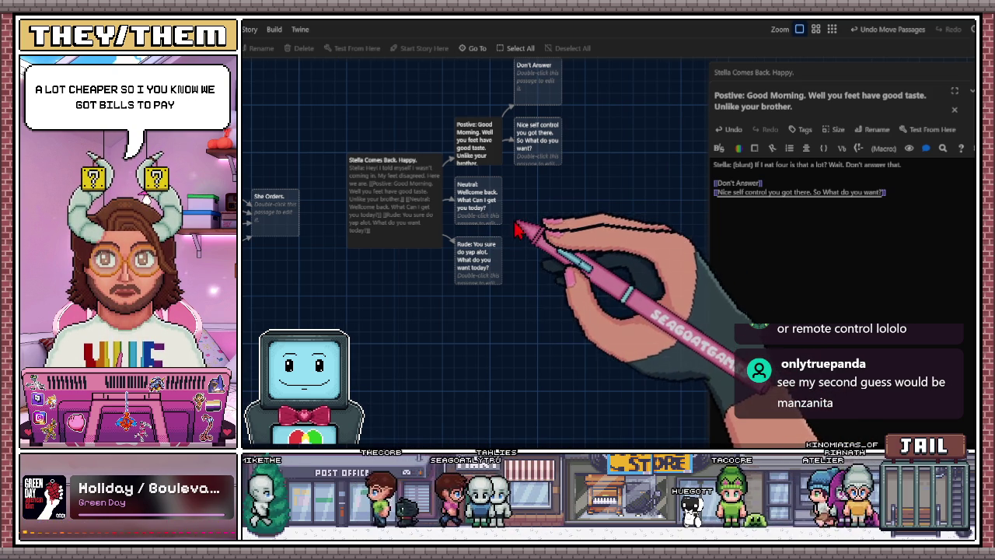
pyautogui.hscroll(-1, 552, 225)
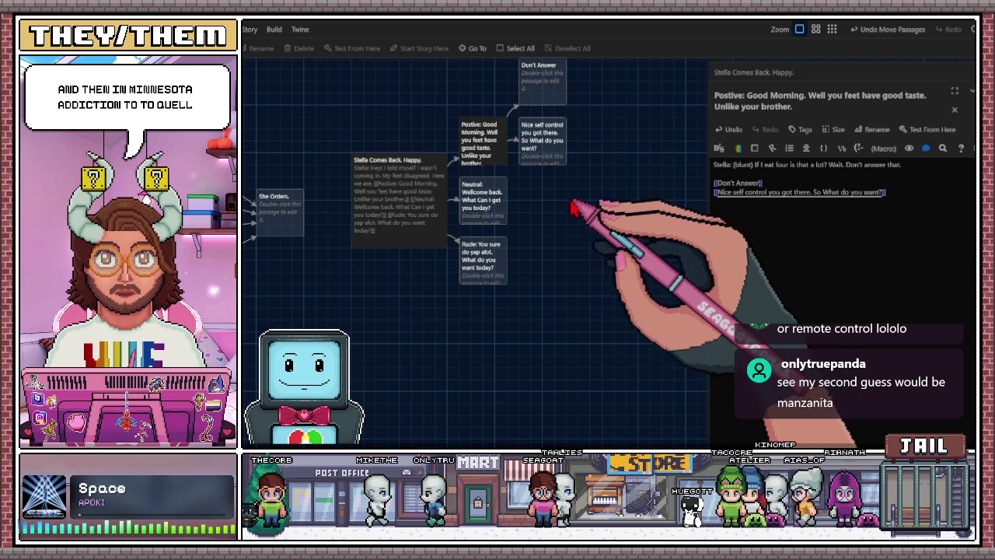
pyautogui.hscroll(-2, 573, 222)
pyautogui.hscroll(3, 552, 178)
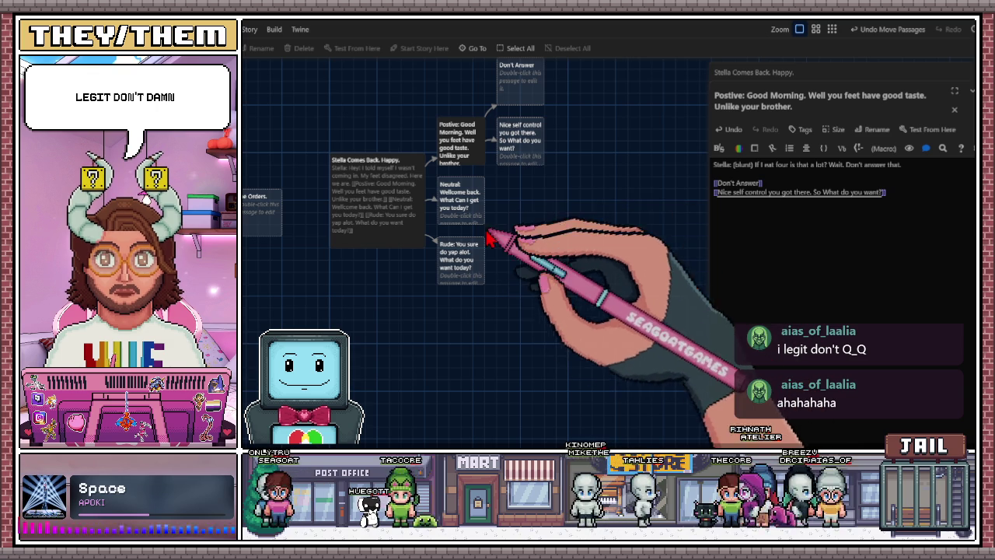
pyautogui.hscroll(-1, 513, 261)
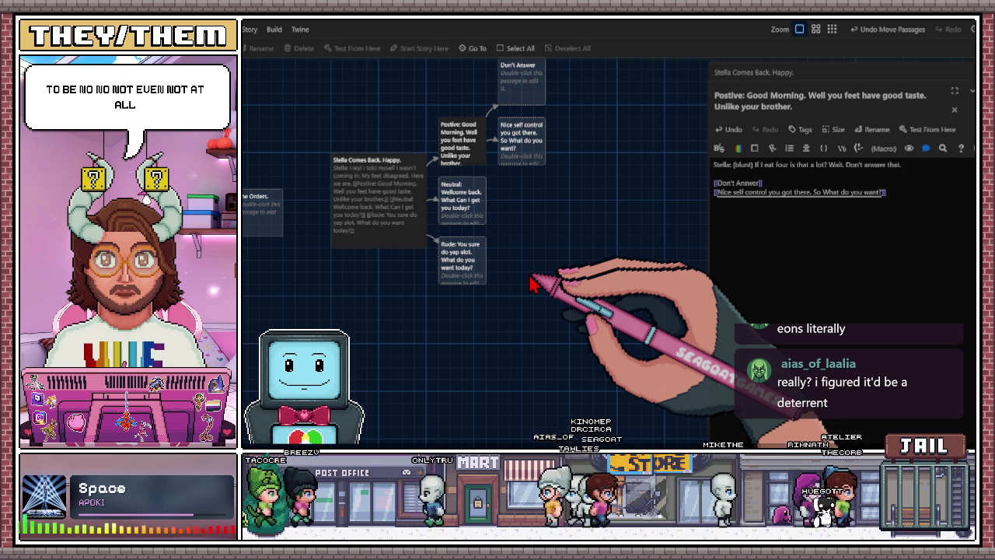
pyautogui.hscroll(-1, 537, 280)
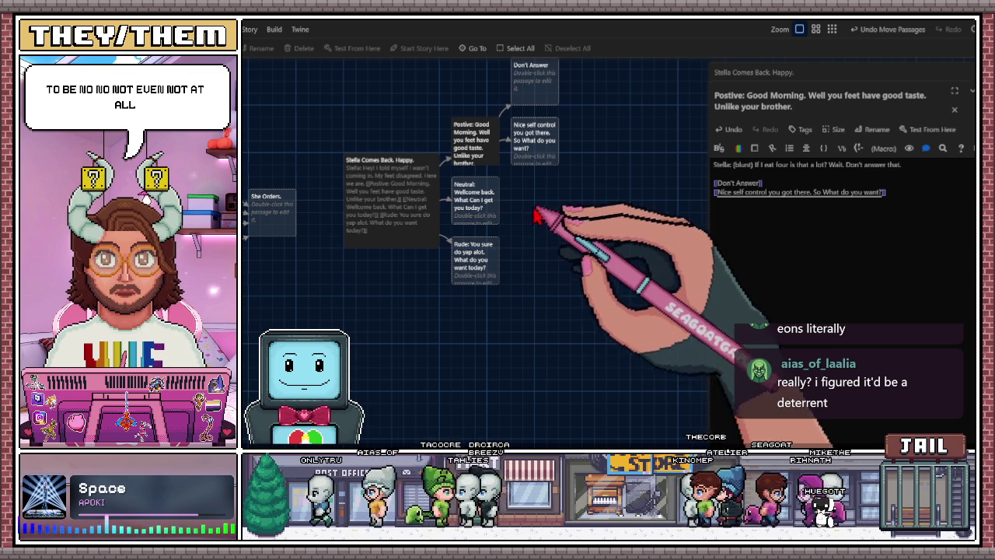
pyautogui.hscroll(-1, 550, 186)
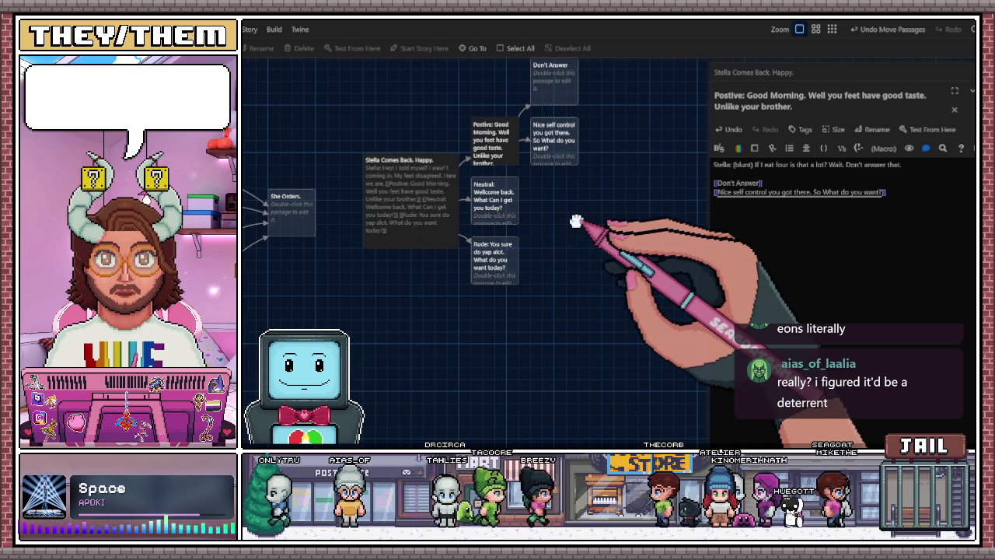
pyautogui.click(563, 155)
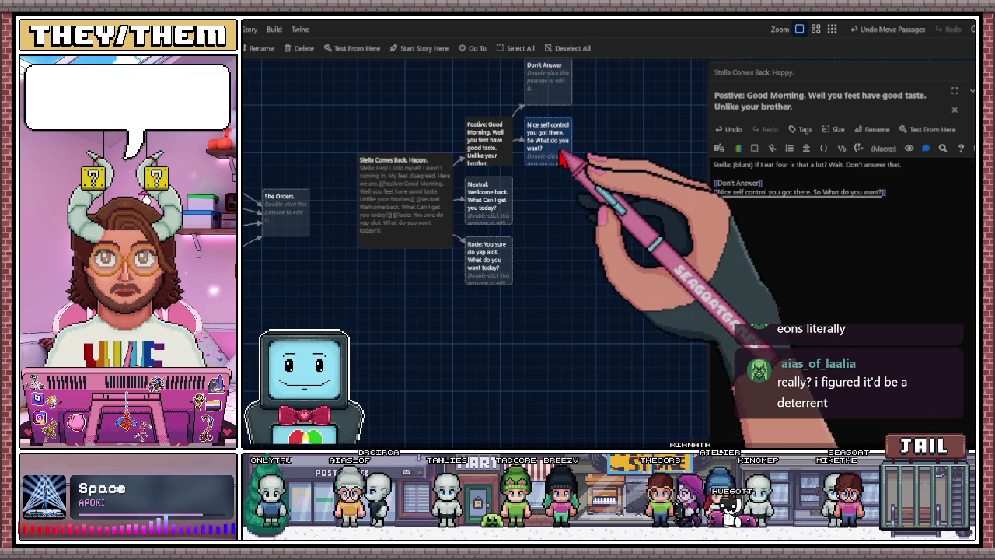
# Add a [[She Orders. Food.]] link to the Nice self control passage using autocomplete
pyautogui.doubleClick(566, 158)
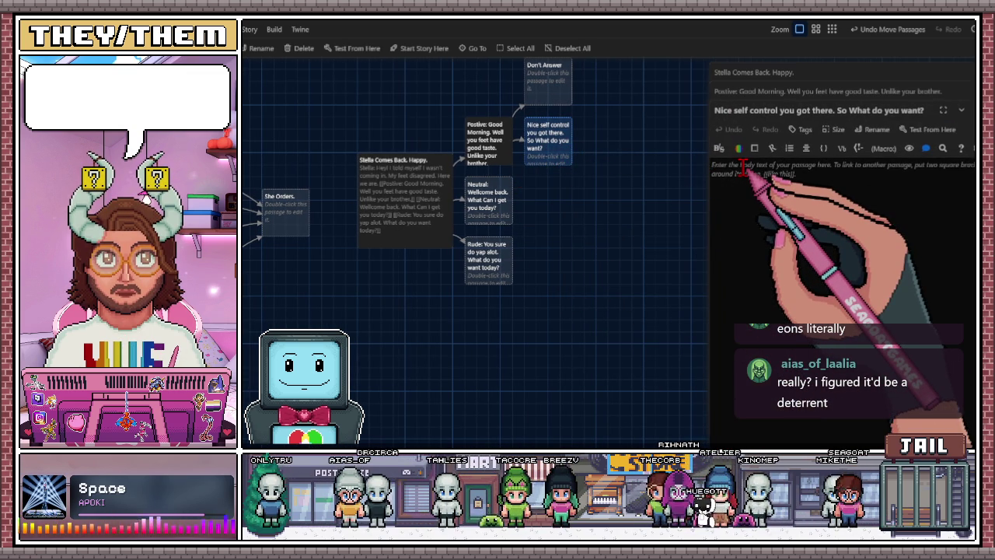
pyautogui.write('[[She Orders.')
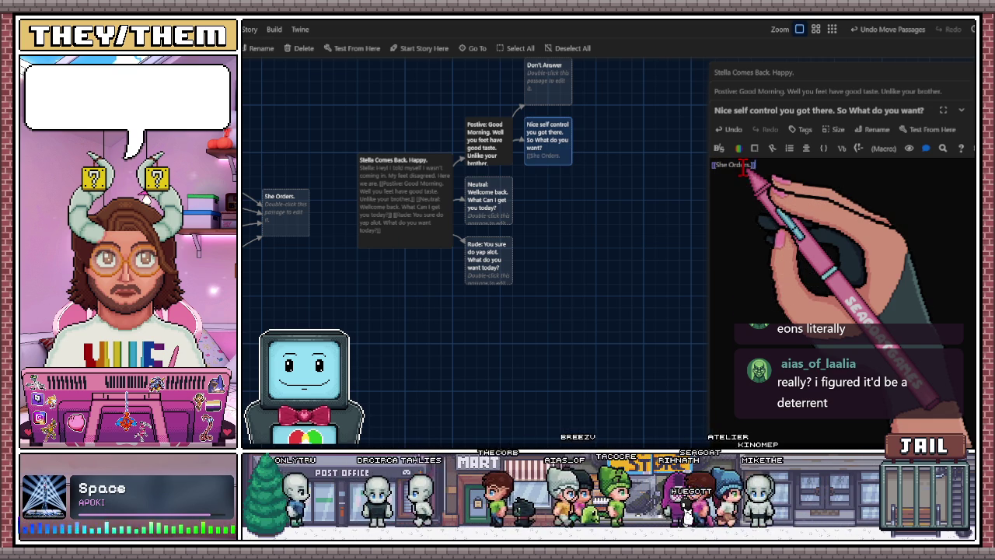
pyautogui.click(639, 225)
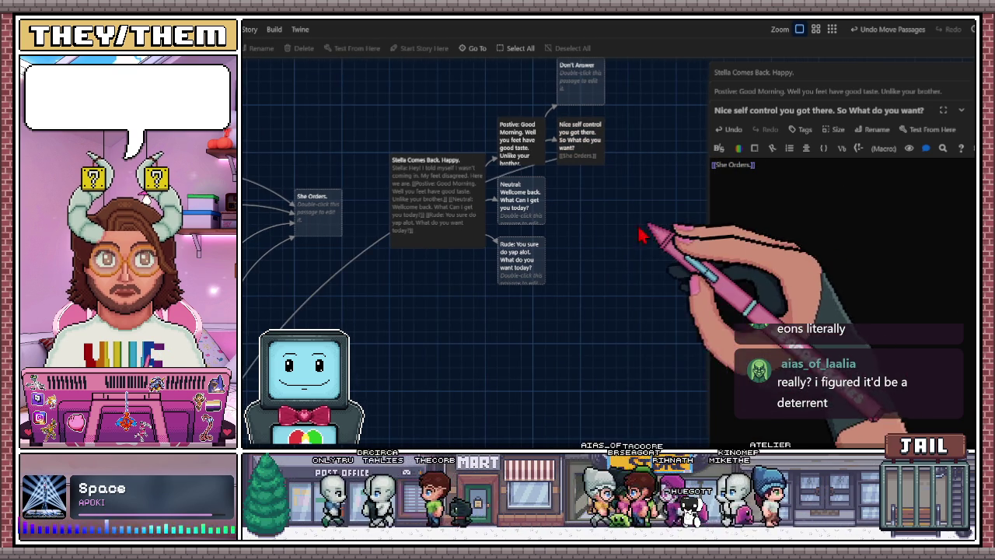
pyautogui.moveTo(645, 215); pyautogui.dragTo(557, 258)
pyautogui.press('BackSpace')
pyautogui.press('BackSpace')
pyautogui.press('BackSpace')
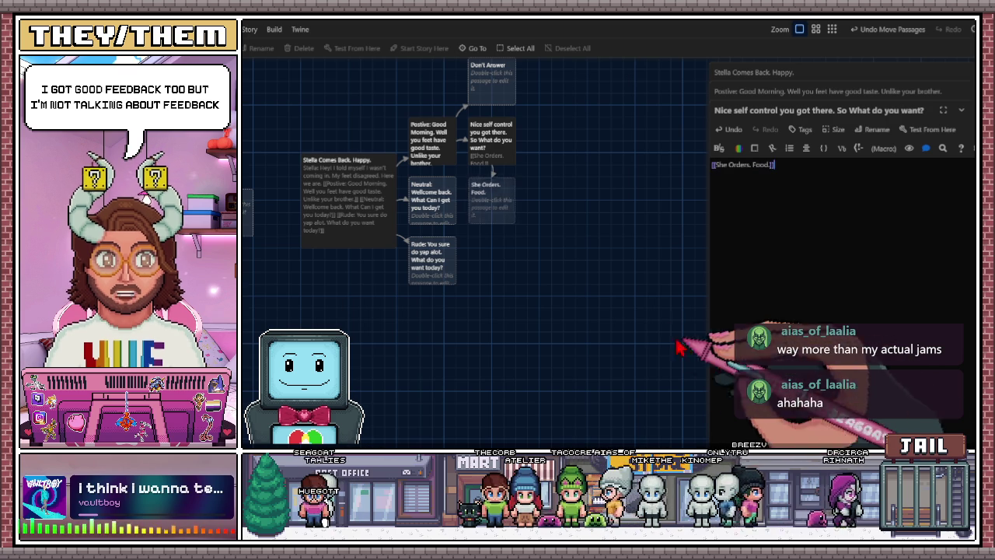
pyautogui.hscroll(2, 526, 262)
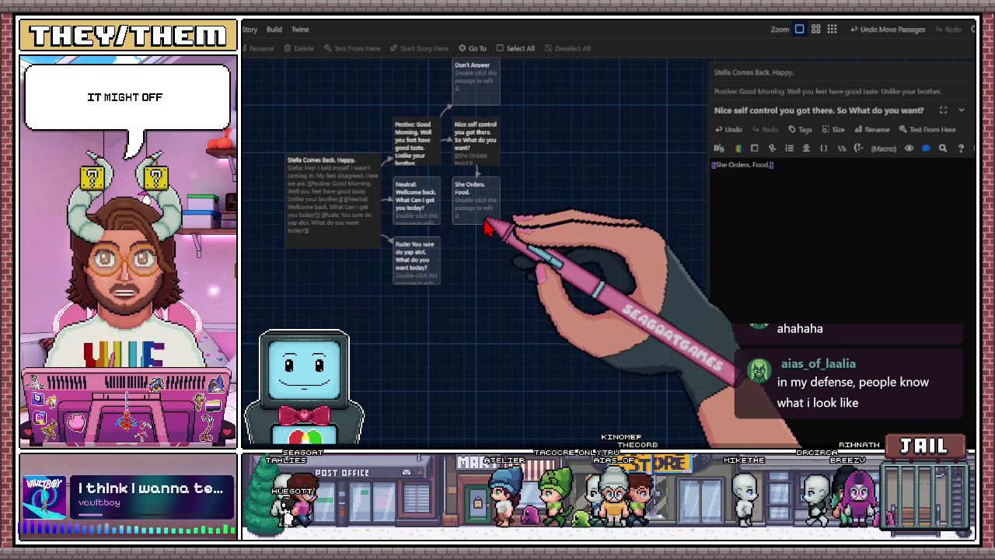
# Nudge She Orders. Food. slightly left beside Nice self control, then bring up the YouTube window
pyautogui.moveTo(486, 216); pyautogui.dragTo(571, 159)
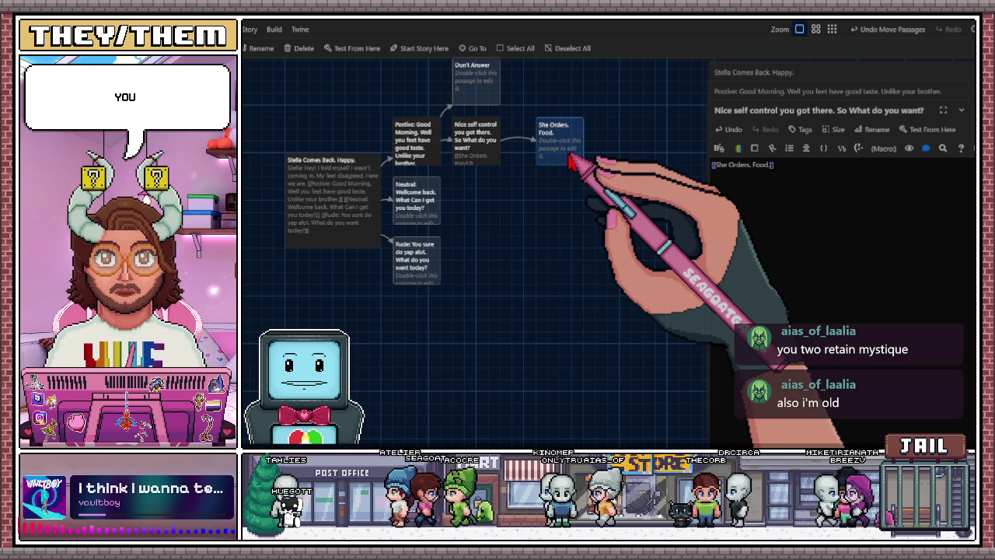
pyautogui.moveTo(542, 150); pyautogui.dragTo(518, 150)
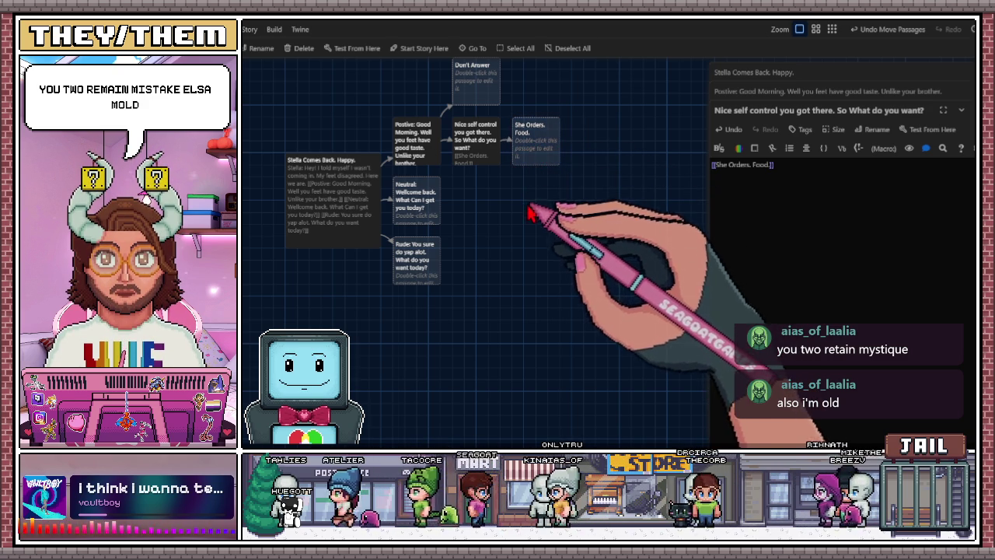
pyautogui.moveTo(525, 247); pyautogui.dragTo(536, 248)
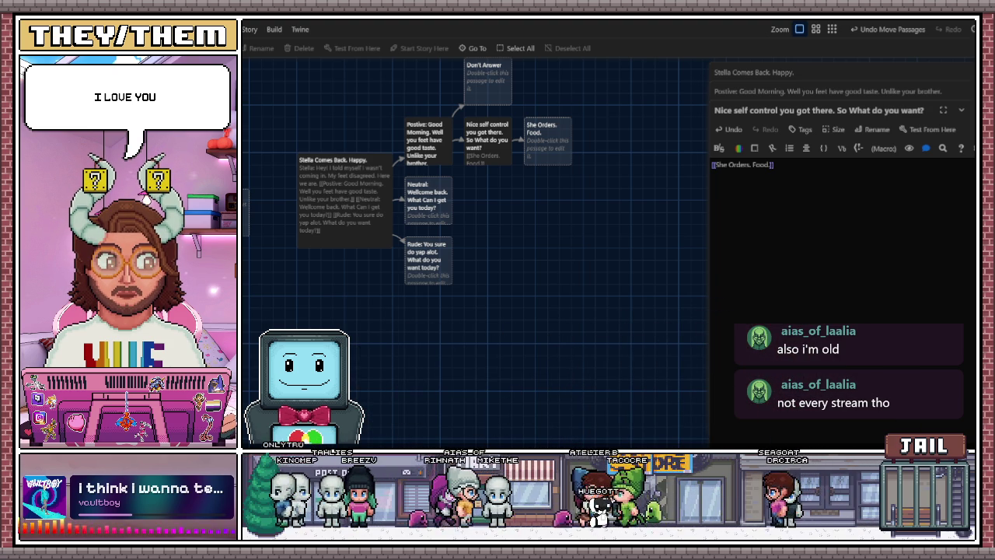
pyautogui.hotkey('alt', 'Tab')
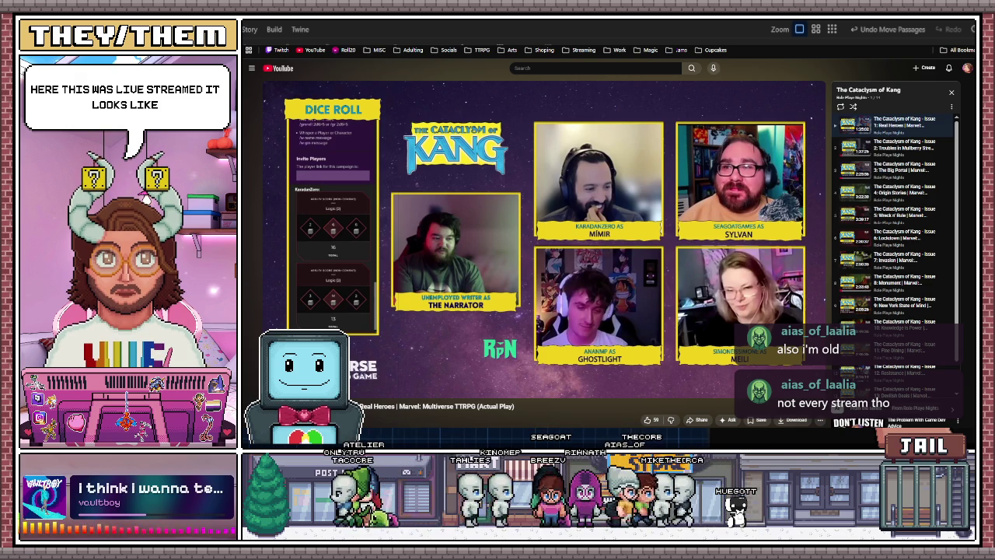
# Scroll the Kang video's watch page, then go back to the Role Play Nights channel home
pyautogui.moveTo(780, 210)
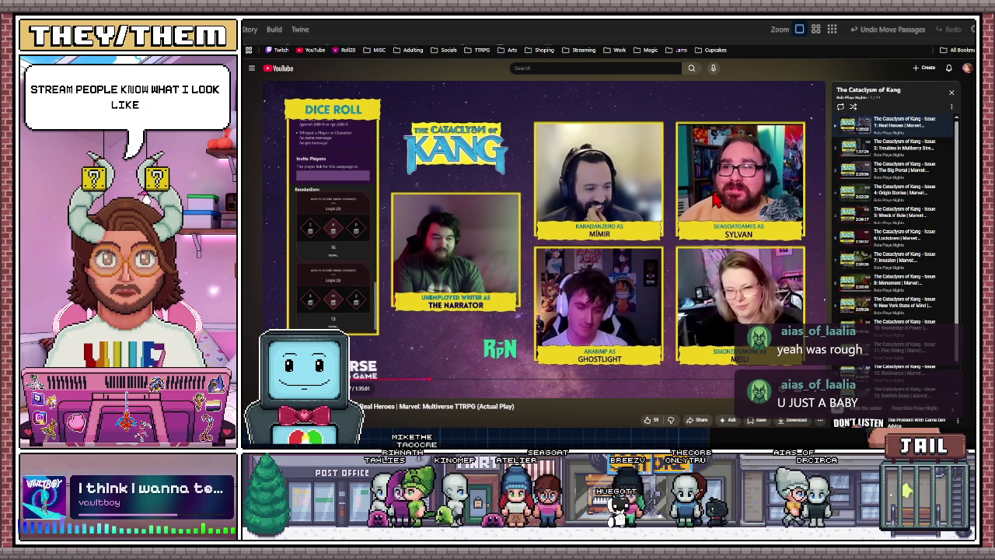
pyautogui.scroll(-3, 713, 198)
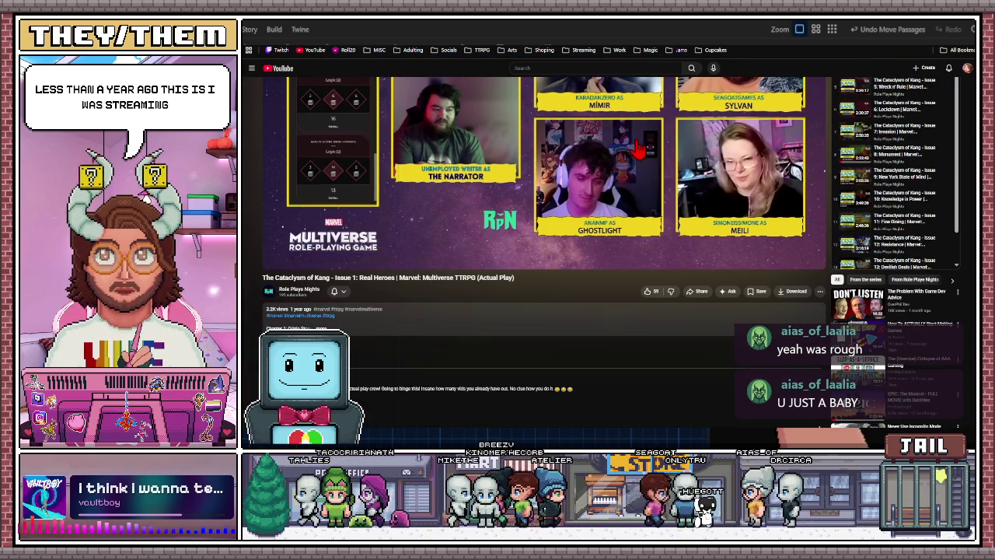
pyautogui.scroll(3, 544, 226)
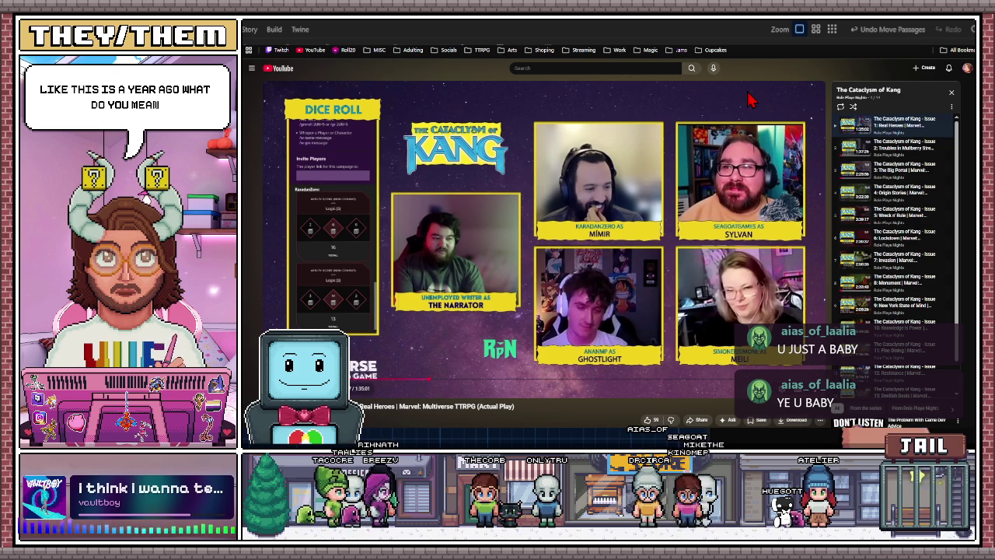
pyautogui.hotkey('alt', 'Left')
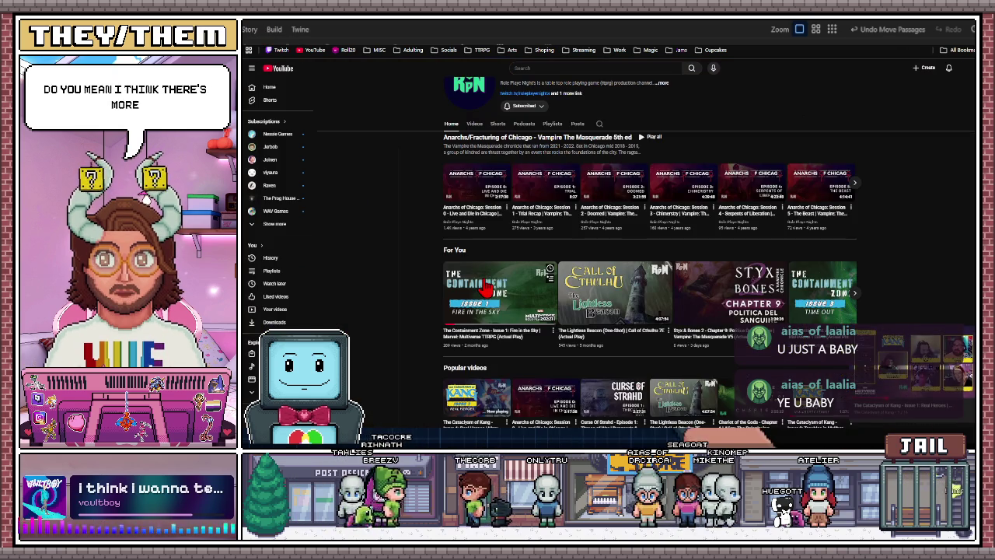
# Open The Containment Zone – Issue 1: Fire in the Sky, reloading with F5 after it errors
pyautogui.click(491, 321)
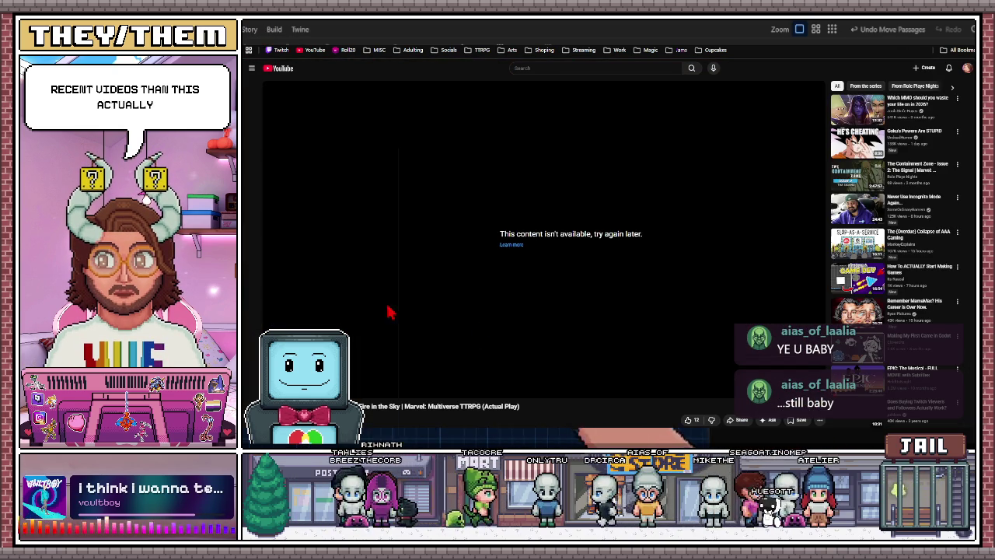
pyautogui.press('F5')
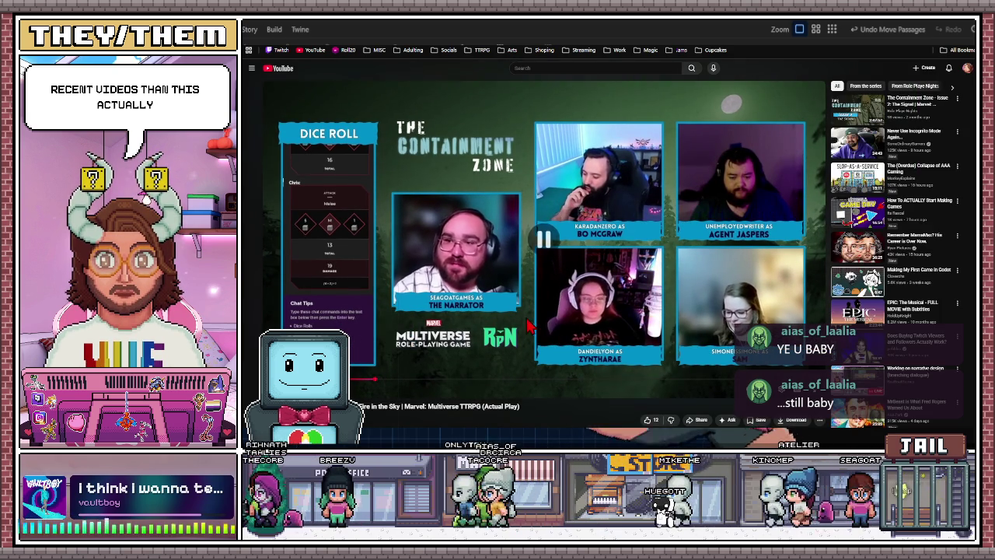
pyautogui.scroll(-2, 477, 349)
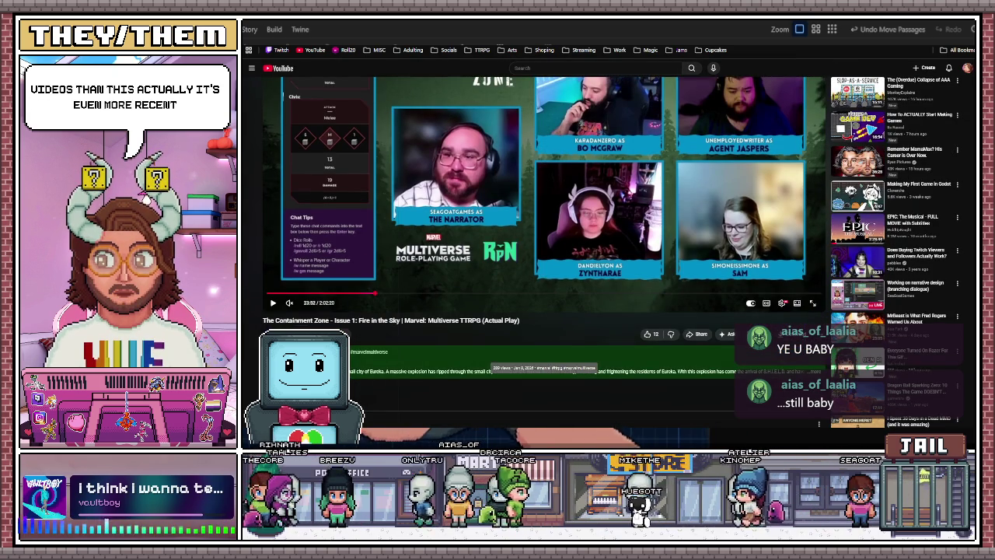
pyautogui.scroll(1, 466, 246)
pyautogui.scroll(1, 467, 246)
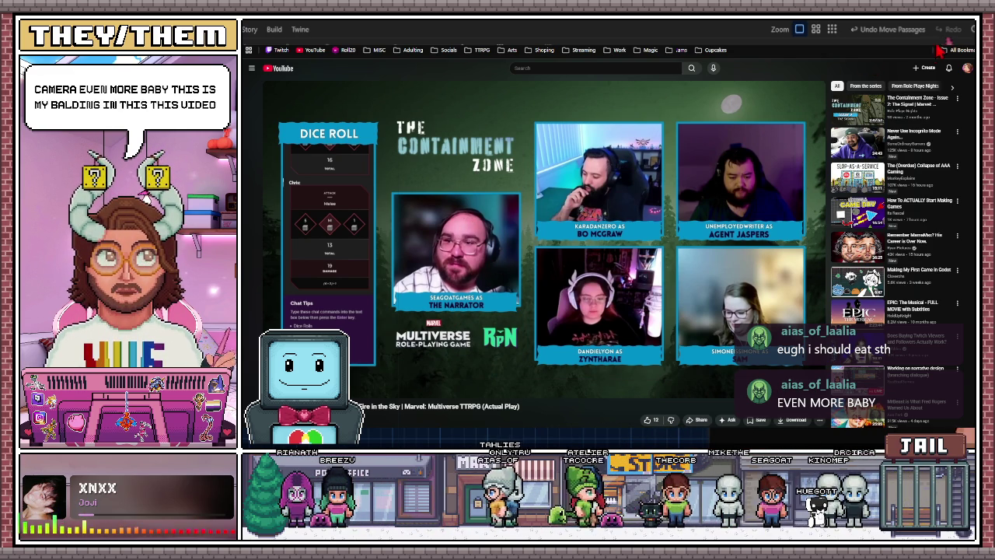
pyautogui.hotkey('alt', 'Tab')
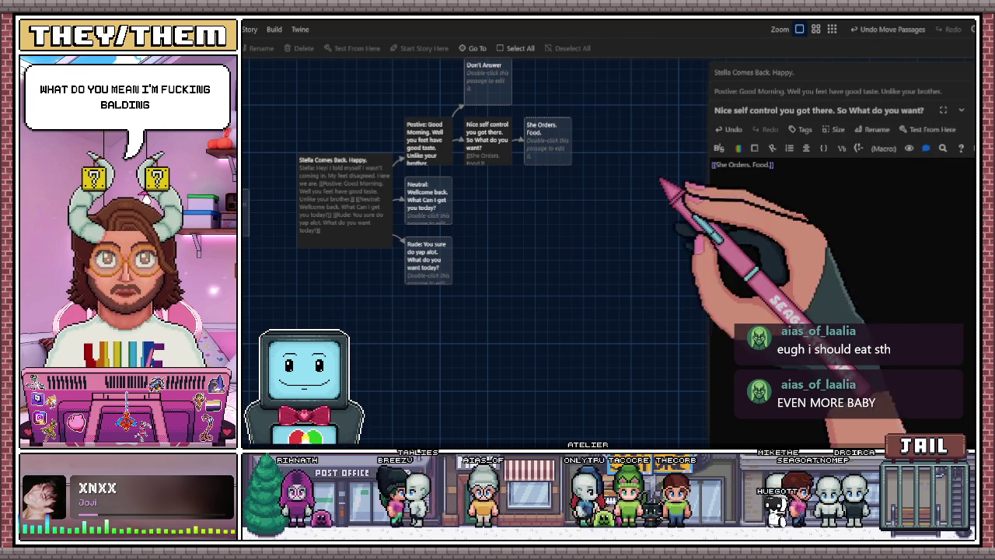
# Pan the café story map slightly and select the Neutral passage
pyautogui.moveTo(564, 231); pyautogui.dragTo(559, 231)
pyautogui.click(435, 209)
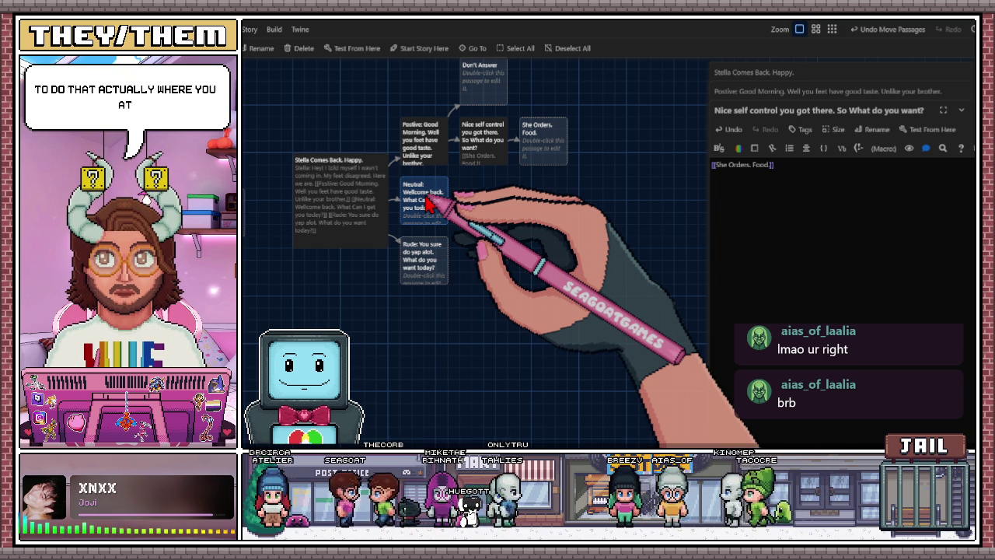
pyautogui.hscroll(-1, 482, 225)
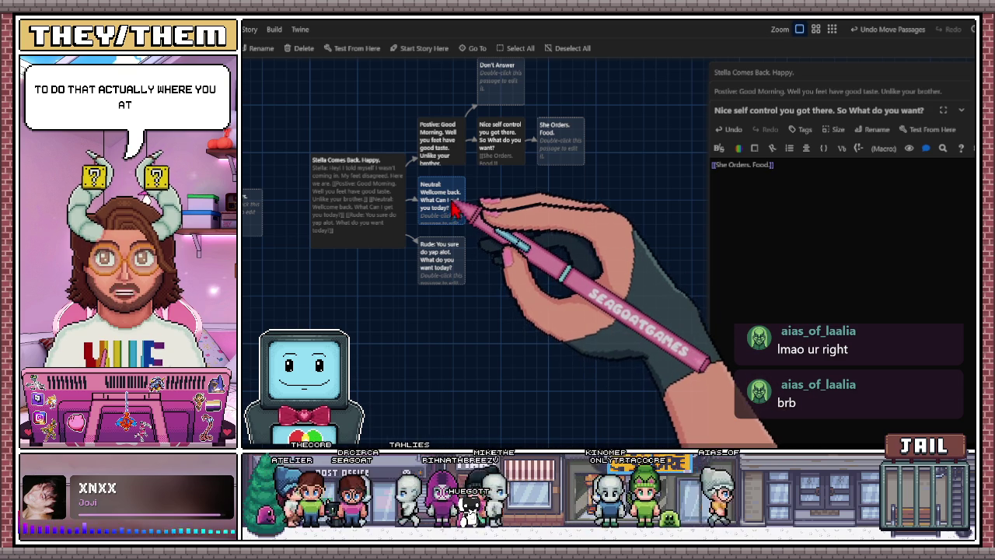
# Link Don't Answer to She Orders. Food. and move She Orders. Food. lower on the map
pyautogui.hscroll(1, 515, 255)
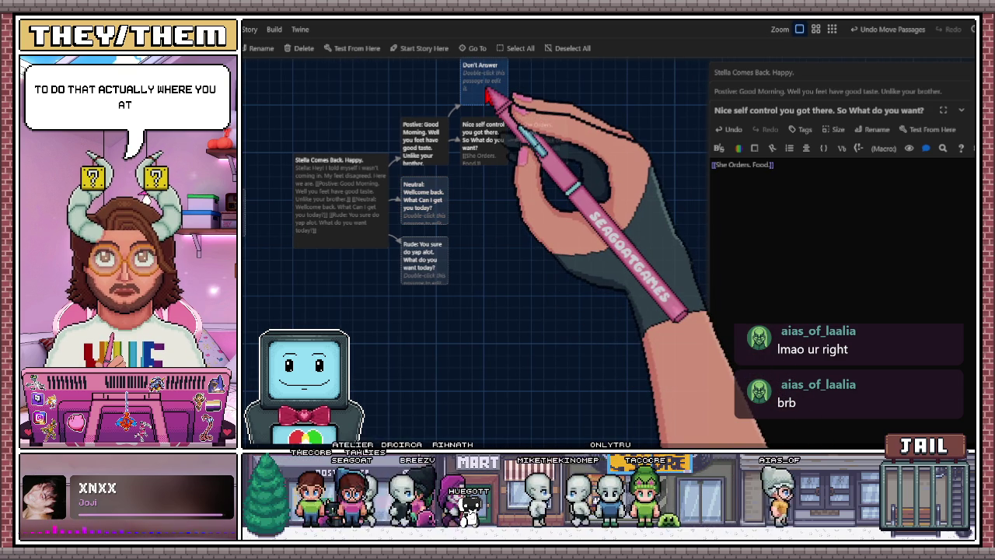
pyautogui.doubleClick(484, 74)
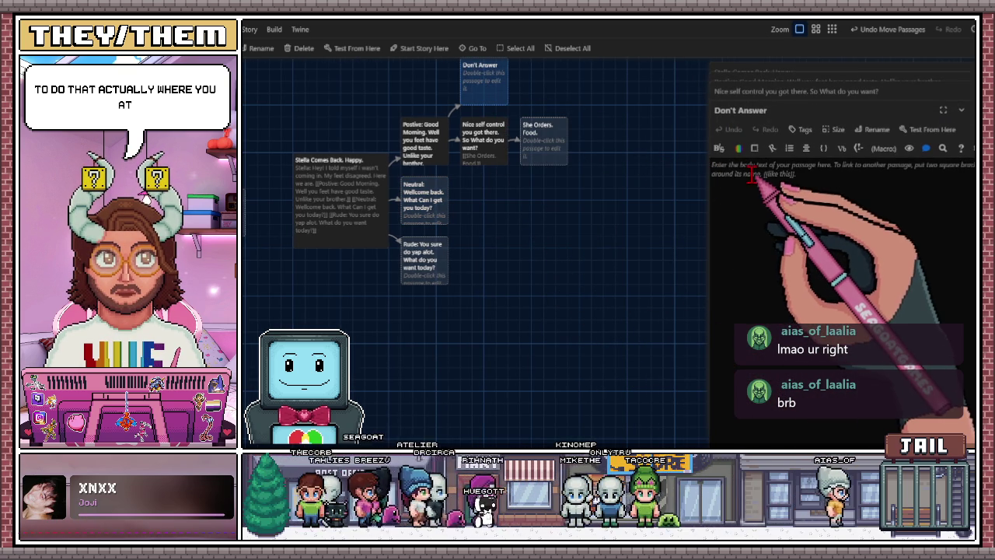
pyautogui.write('[[She')
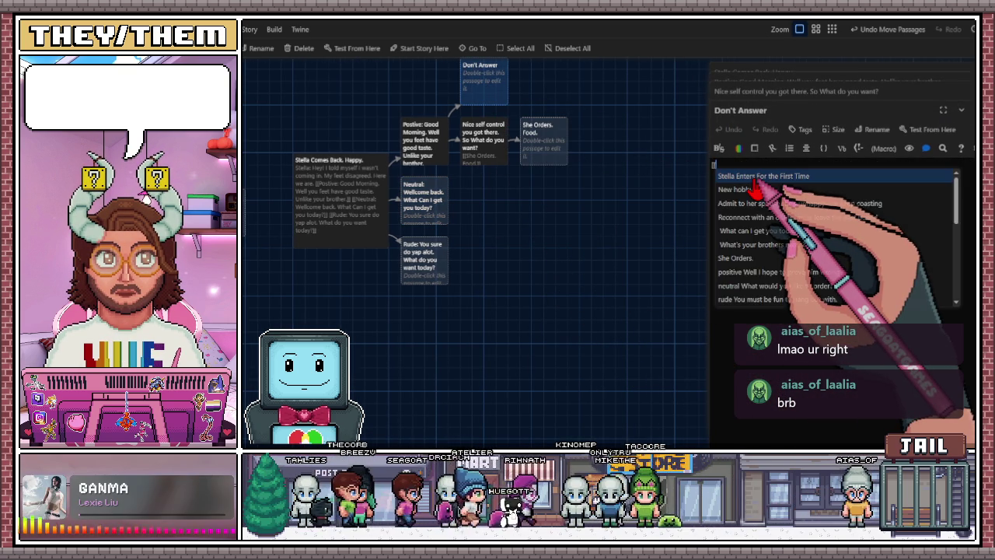
pyautogui.click(766, 235)
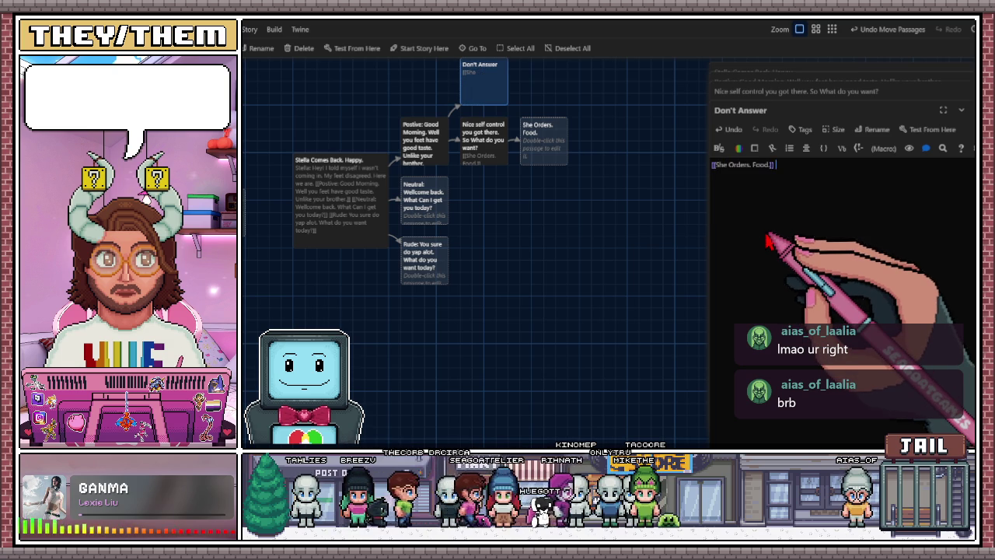
pyautogui.click(585, 225)
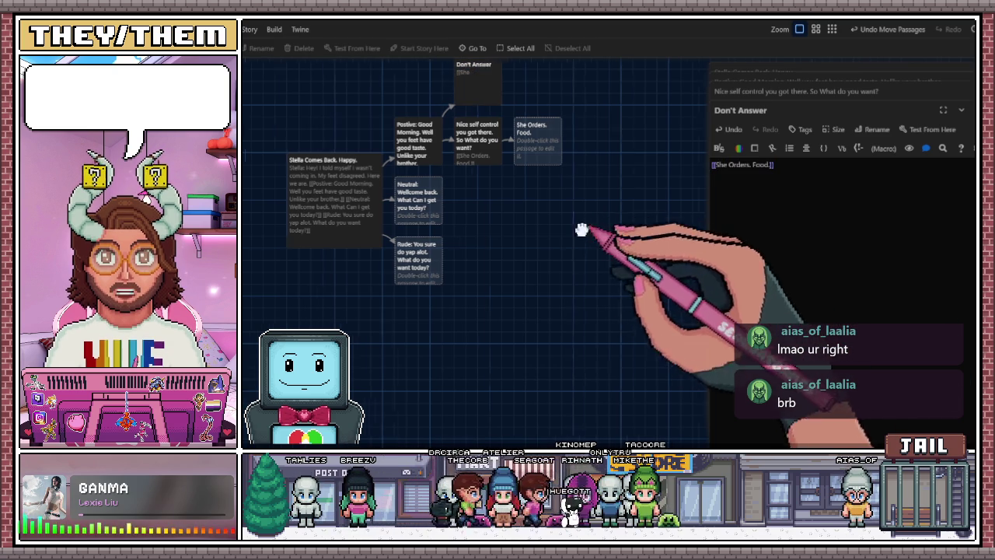
pyautogui.moveTo(542, 144)
pyautogui.mouseDown()
pyautogui.moveTo(555, 192)
pyautogui.moveTo(566, 150)
pyautogui.moveTo(541, 155)
pyautogui.moveTo(550, 155)
pyautogui.mouseUp()
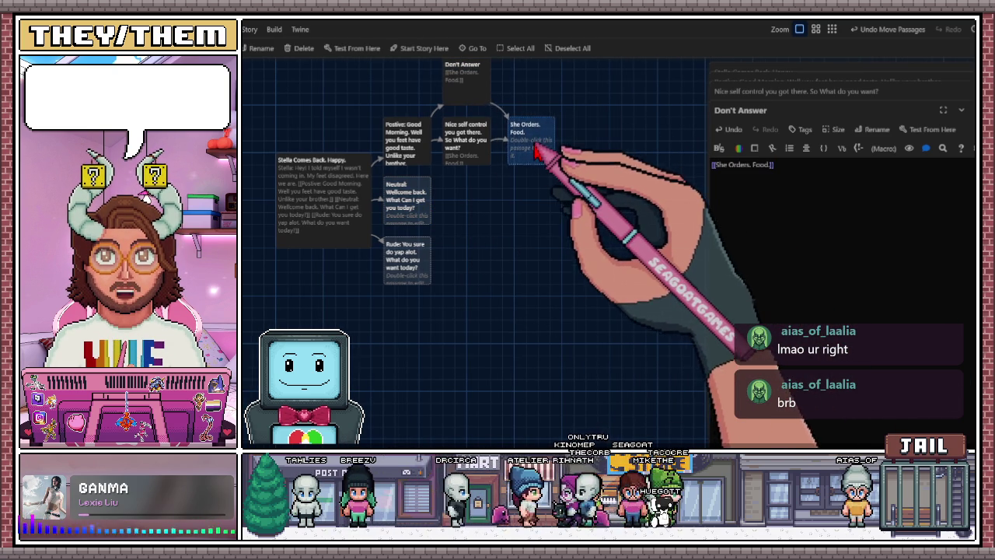
# Add a [[She Orders. Food.]] link to the Neutral passage and drag Neutral lower
pyautogui.click(410, 218)
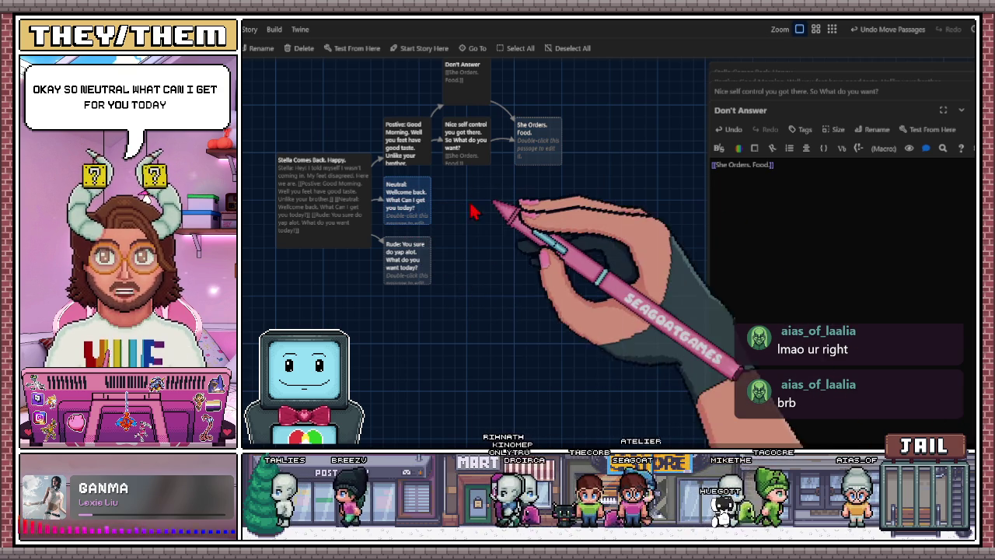
pyautogui.doubleClick(430, 220)
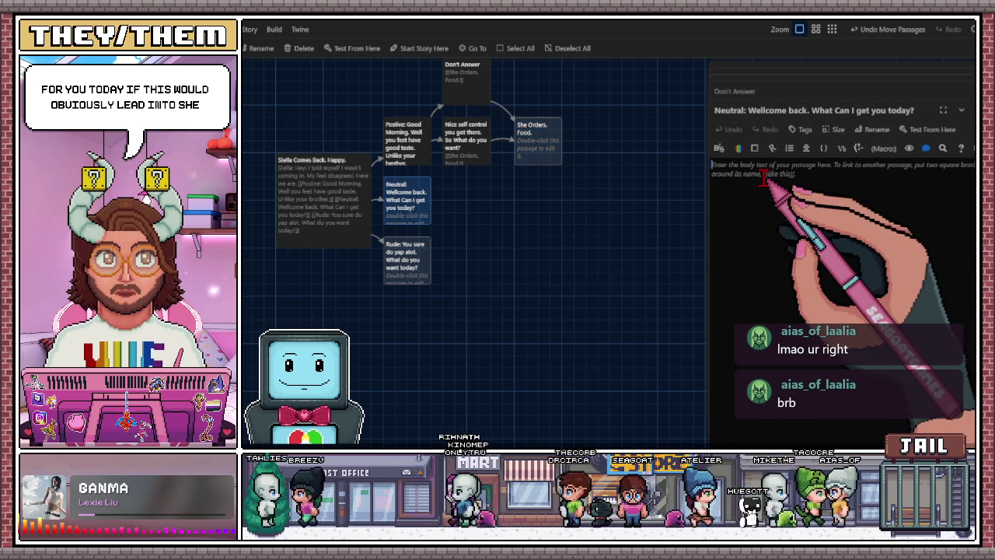
pyautogui.click(762, 176)
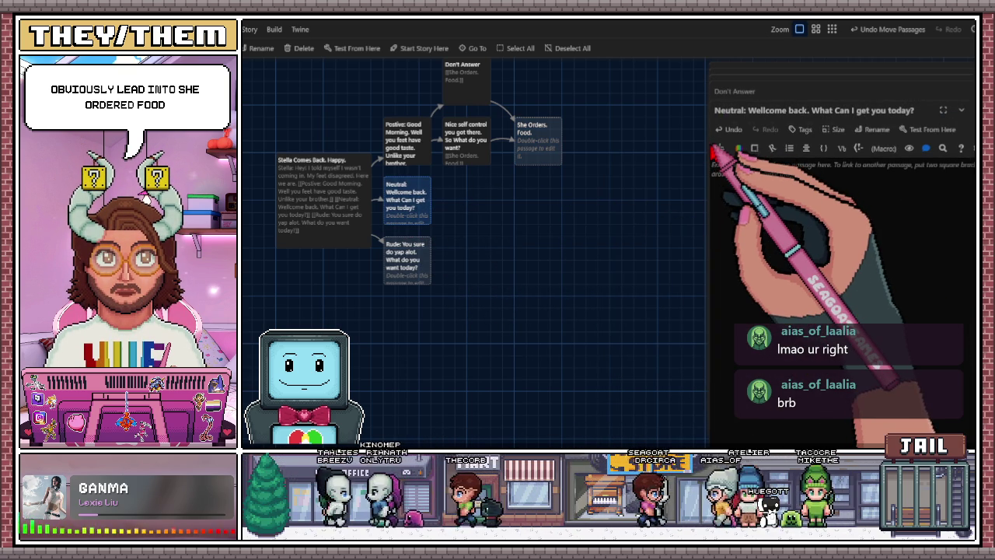
pyautogui.write('[[She')
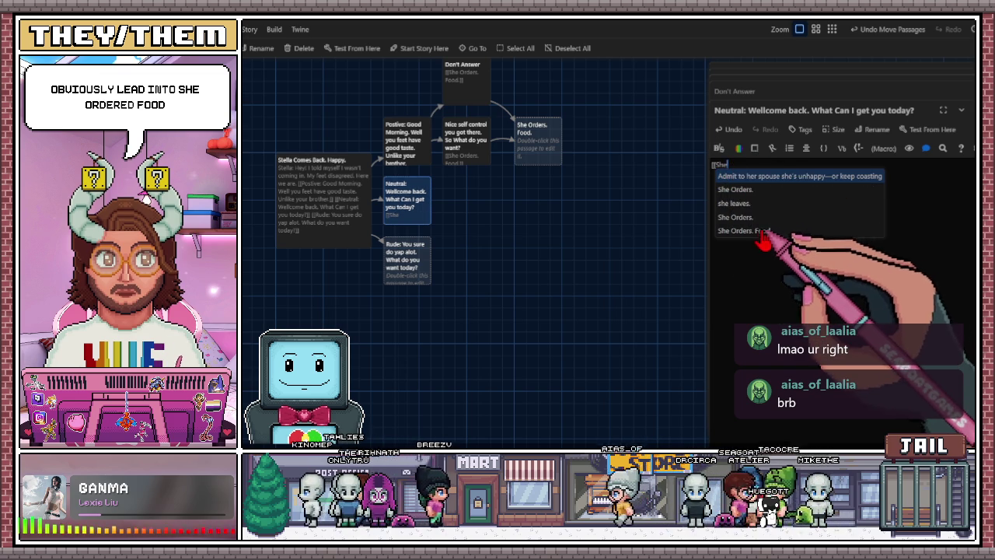
pyautogui.click(746, 217)
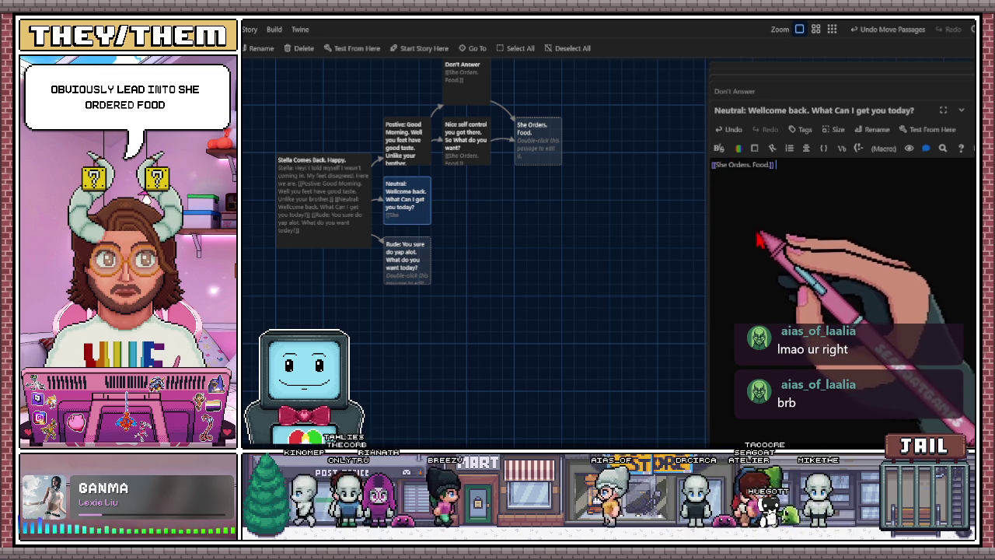
pyautogui.moveTo(418, 204)
pyautogui.mouseDown()
pyautogui.moveTo(437, 224)
pyautogui.moveTo(499, 214)
pyautogui.mouseUp()
pyautogui.click(530, 224)
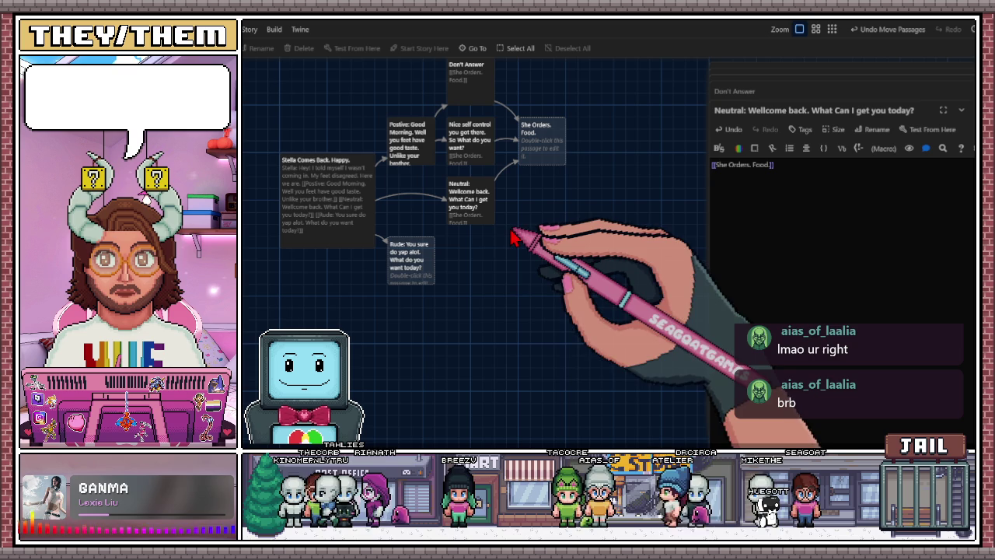
# Open the Rude passage and type Stella's reply 'Stella: Why all the attitude today?'
pyautogui.click(411, 266)
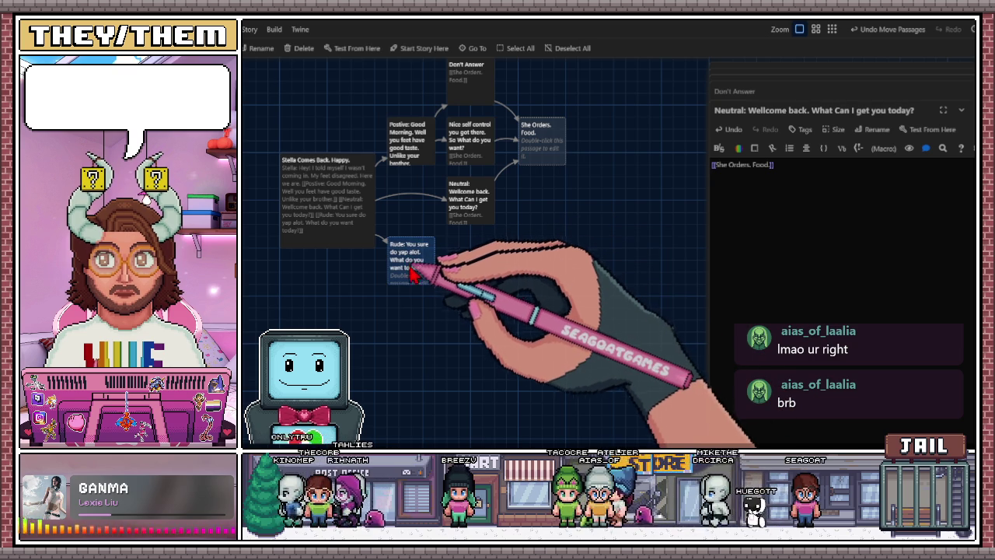
pyautogui.doubleClick(410, 267)
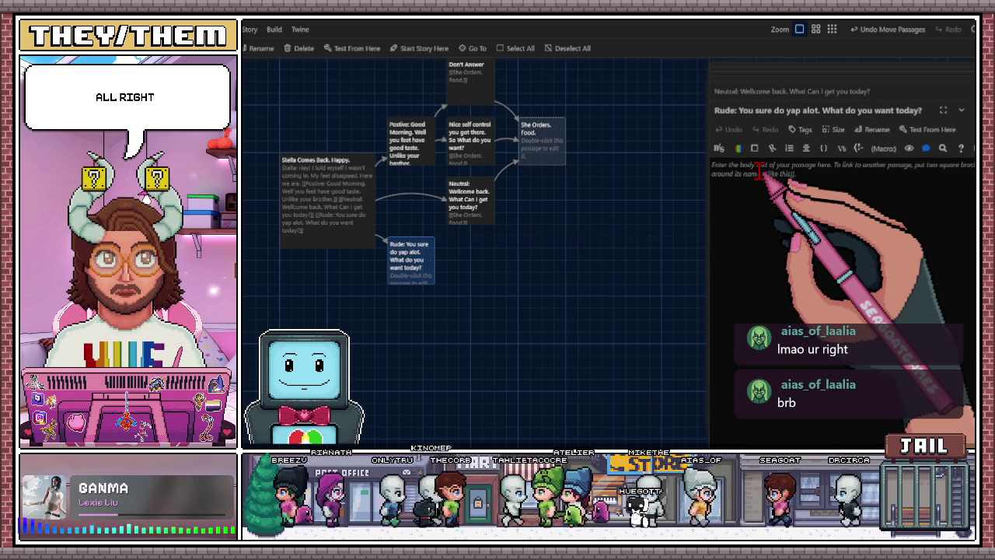
pyautogui.write('Stella.')
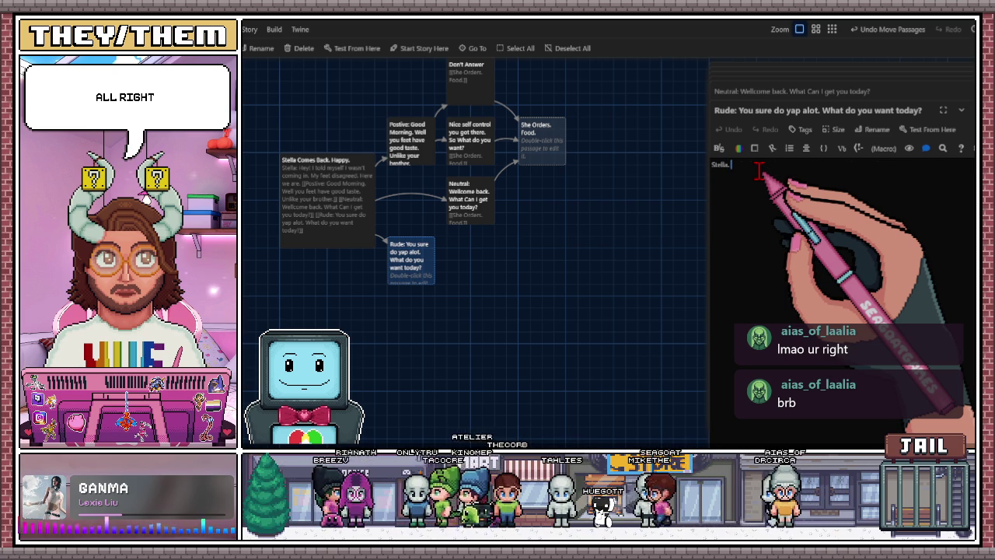
pyautogui.write(' Why all the attatud')
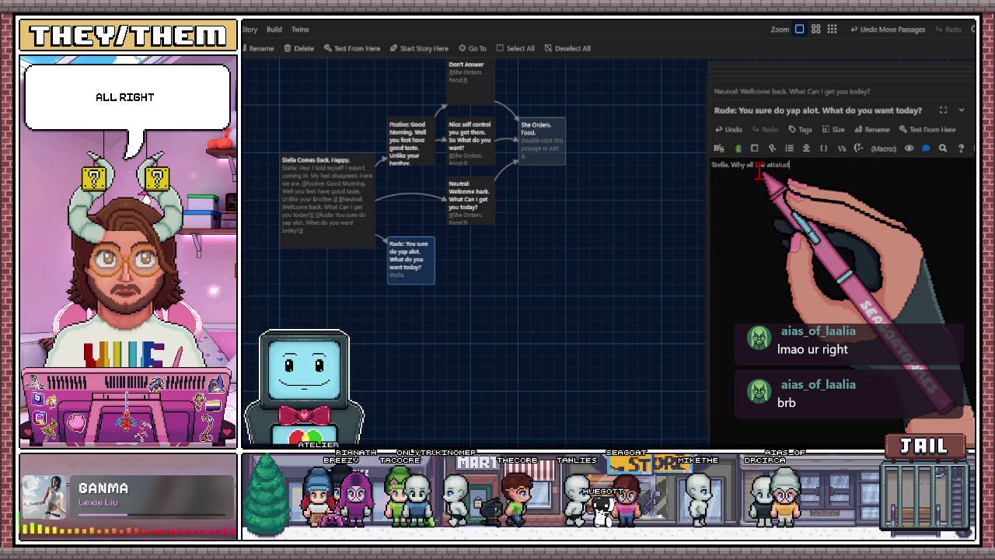
pyautogui.press('BackSpace')
pyautogui.press('BackSpace')
pyautogui.press('BackSpace')
pyautogui.write('oday?')
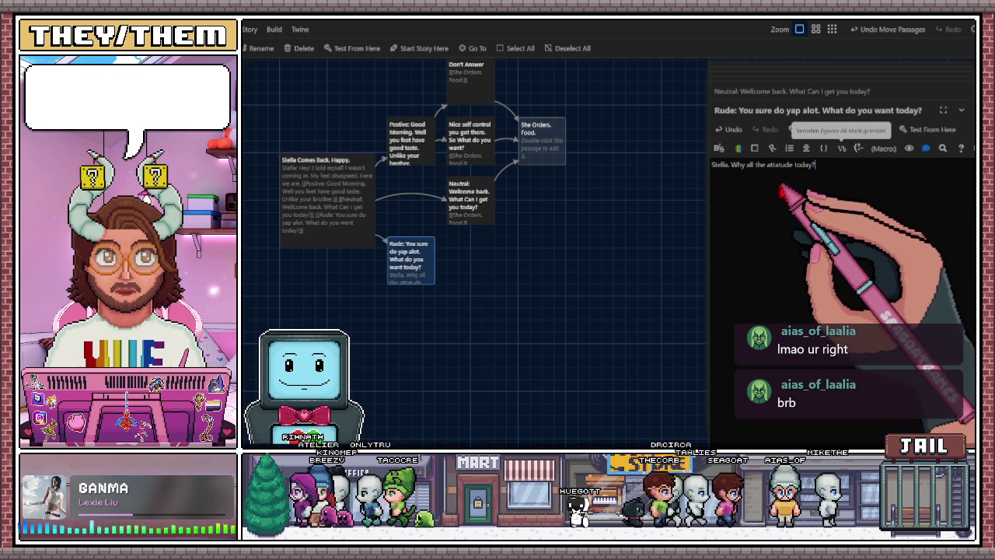
# Correct the spelling of 'attitude' and the punctuation after Stella, then start a new line
pyautogui.click(793, 166)
pyautogui.press('BackSpace')
pyautogui.press('BackSpace')
pyautogui.press('BackSpace')
pyautogui.write('i')
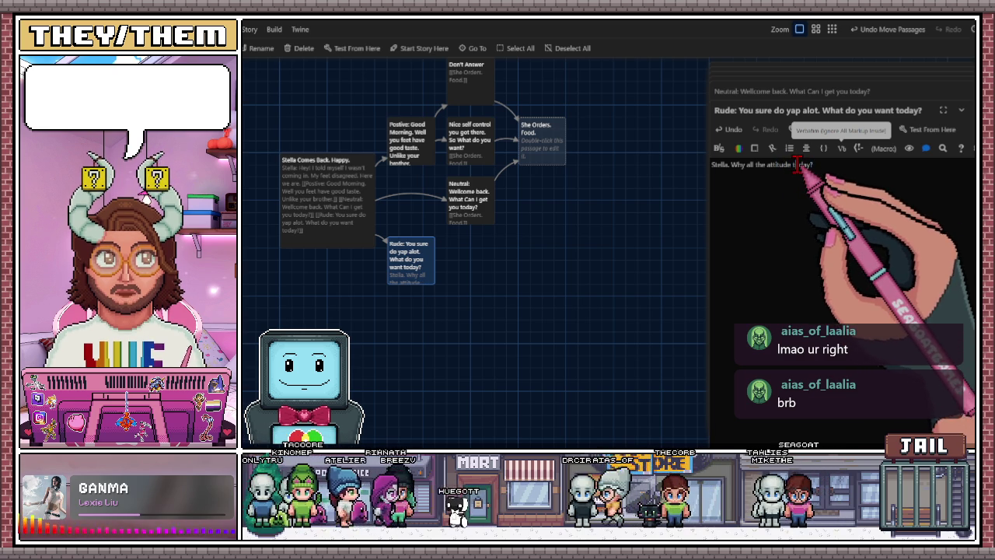
pyautogui.doubleClick(782, 164)
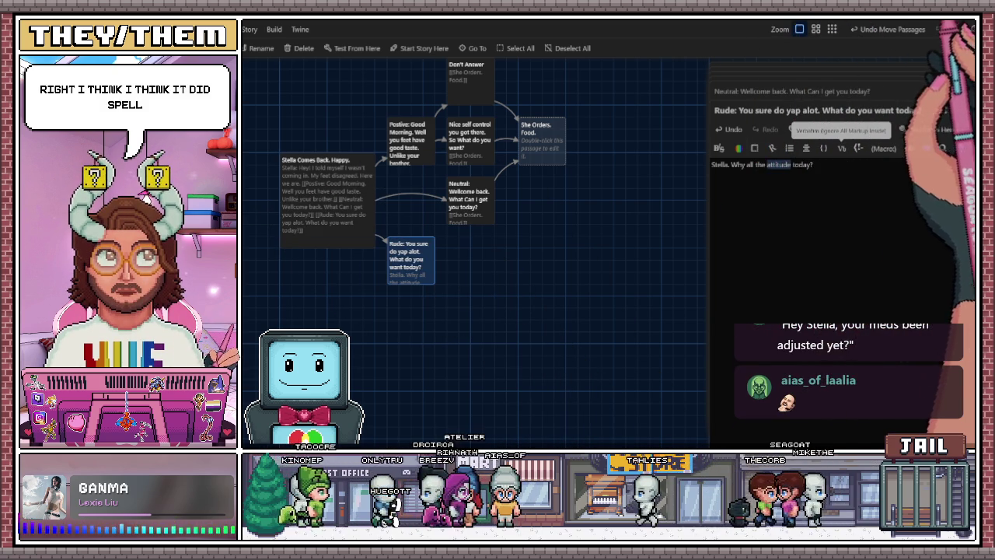
pyautogui.click(820, 265)
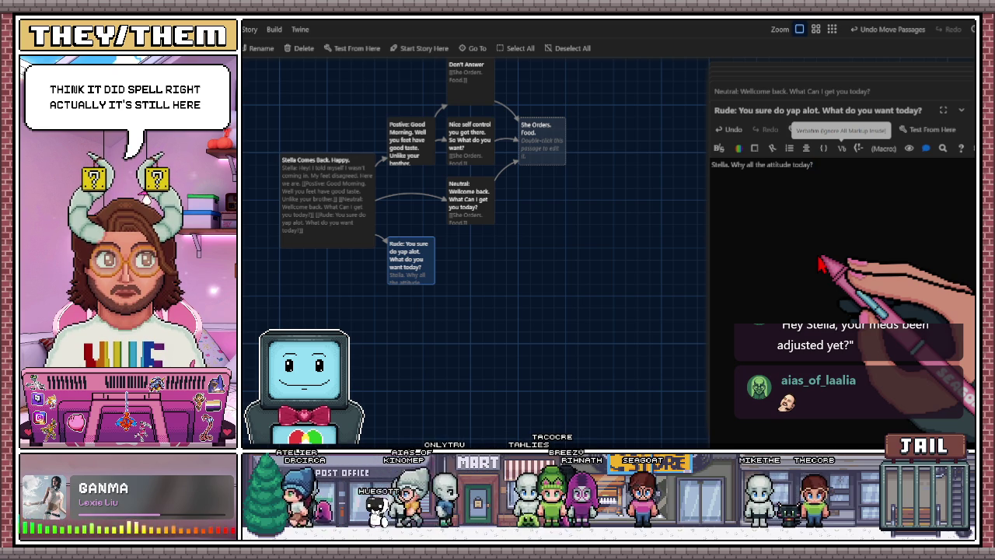
pyautogui.click(730, 166)
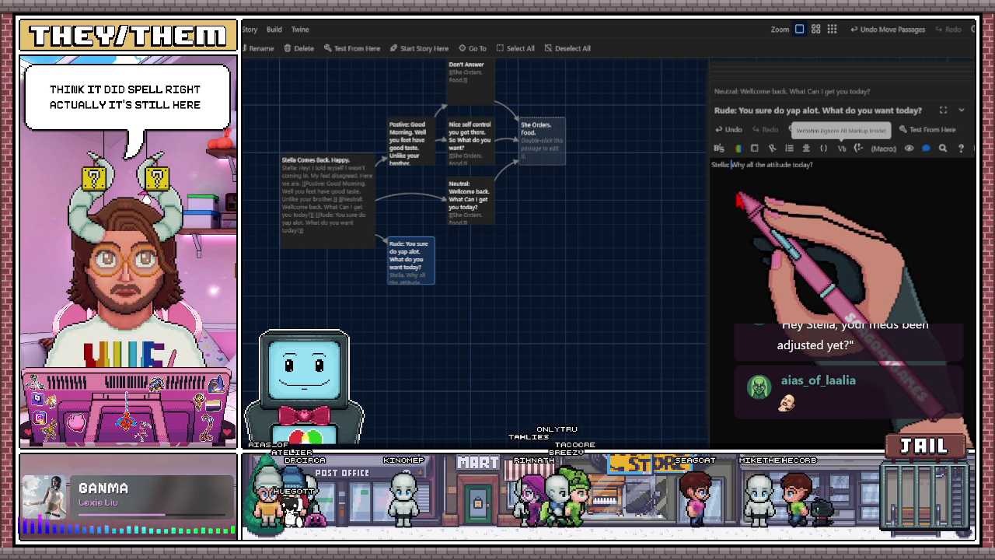
pyautogui.click(831, 167)
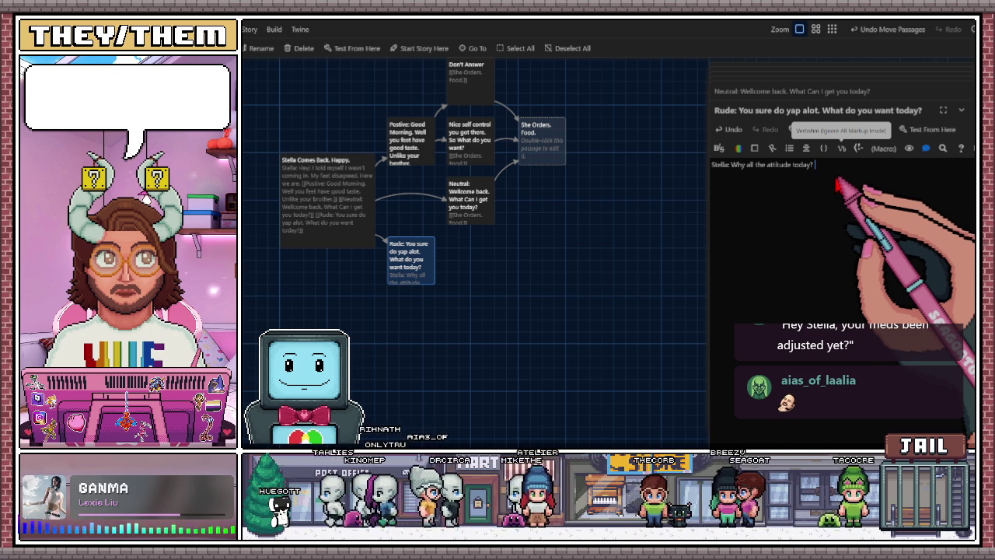
pyautogui.press('Return')
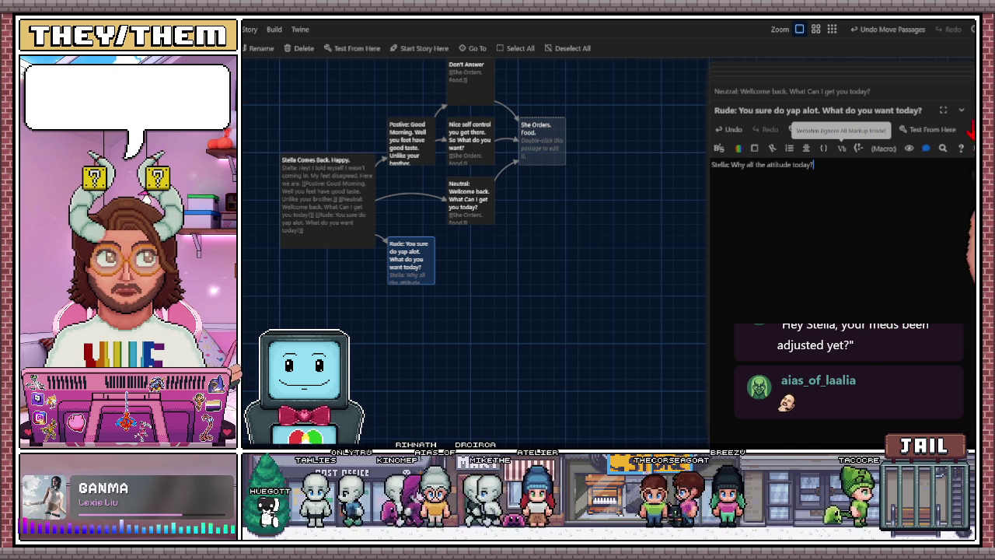
# Add the link [[Postive: Sorry I'm just having a hard time adjusting.]] and place its new passage beside Rude
pyautogui.write('[[')
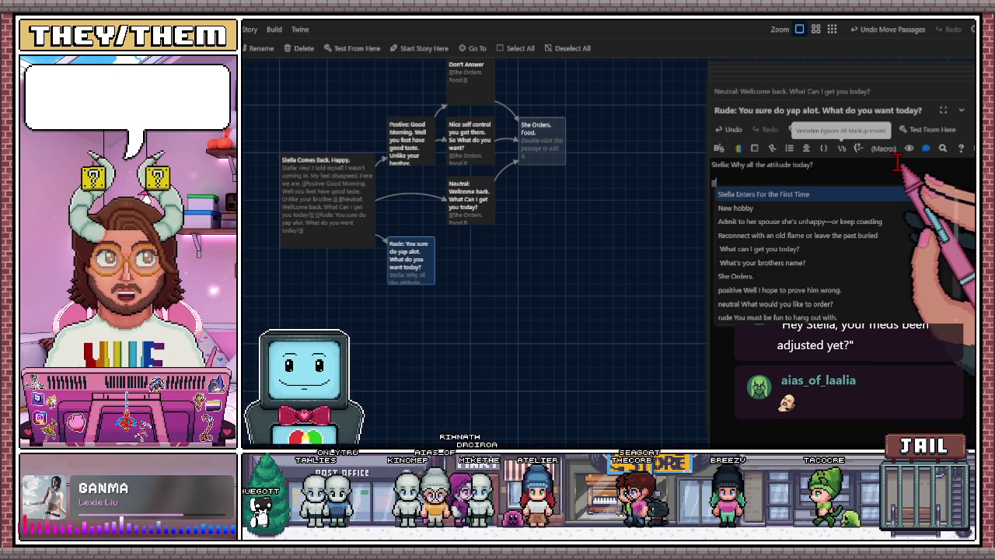
pyautogui.write('Pos')
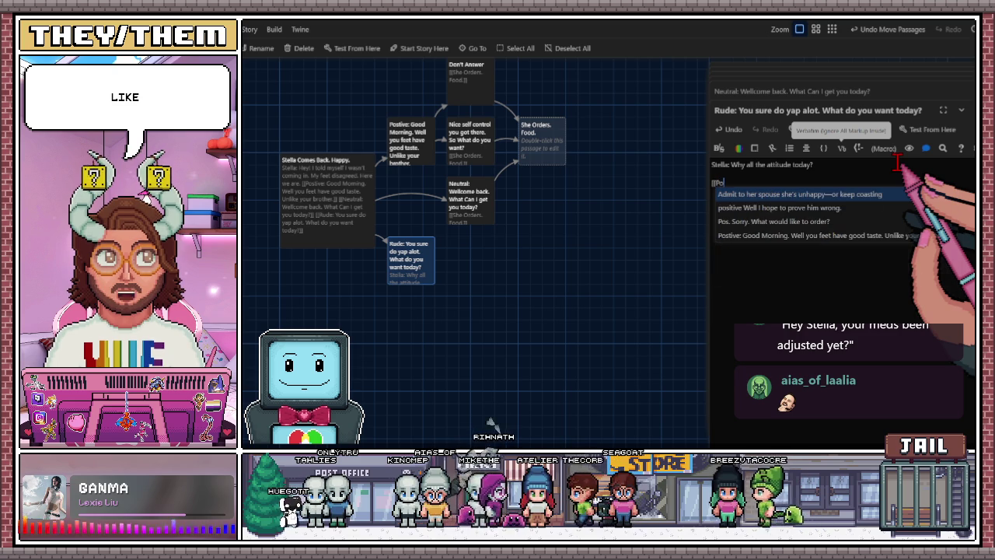
pyautogui.write('tive:')
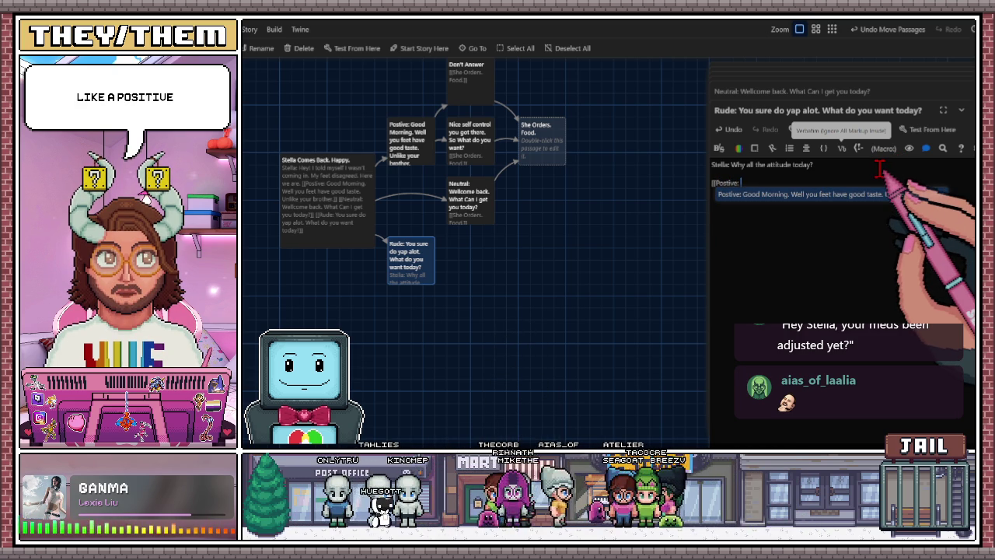
pyautogui.write('Sorry I just')
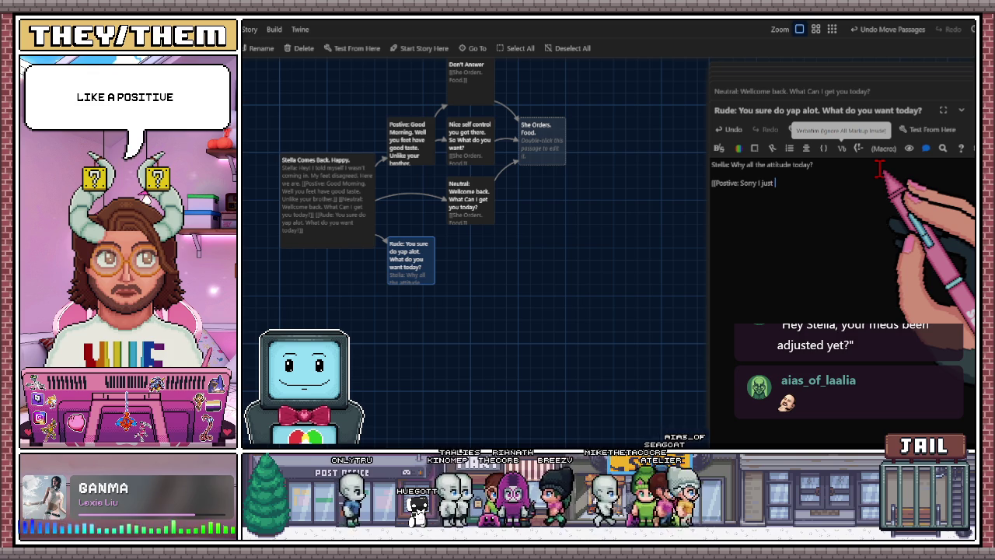
pyautogui.write('had a l')
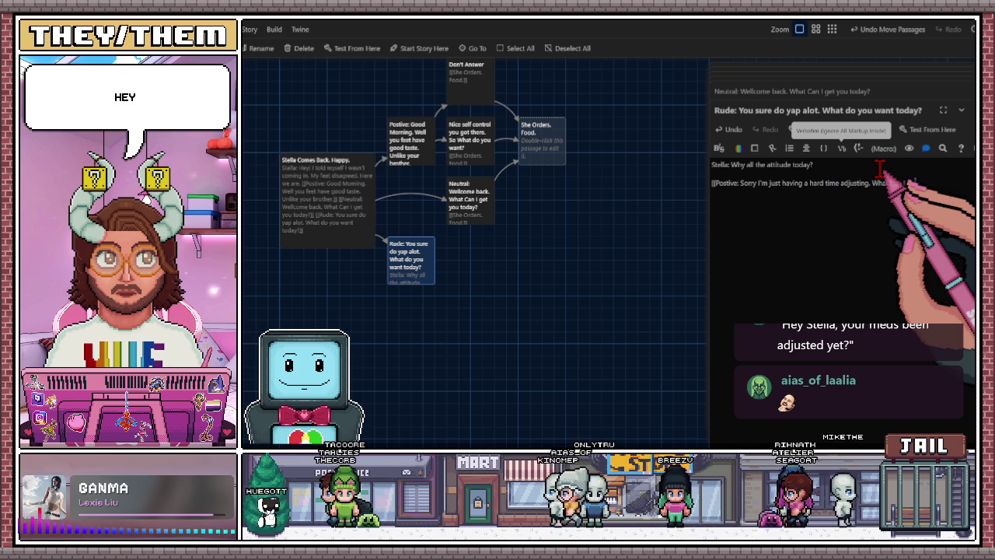
pyautogui.press('BackSpace')
pyautogui.press('BackSpace')
pyautogui.press('BackSpace')
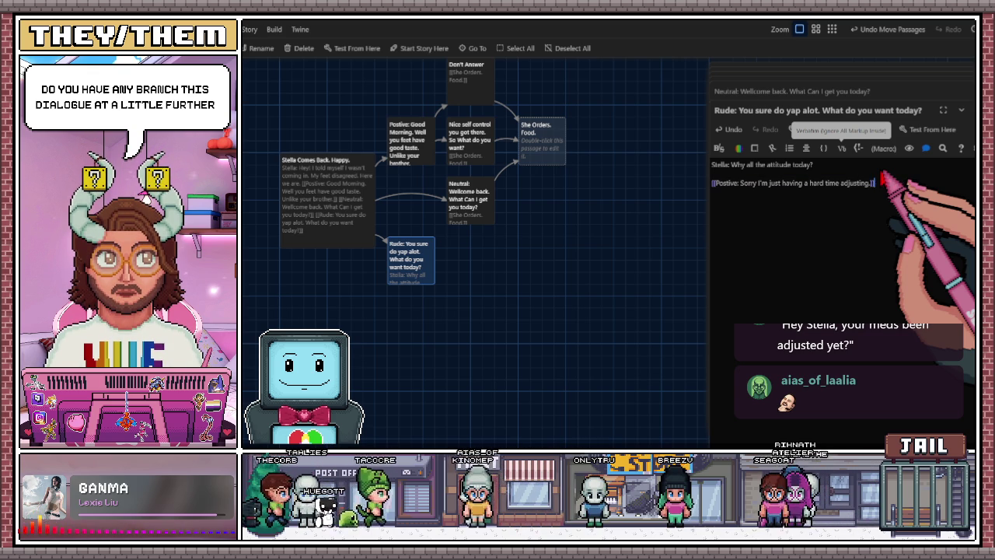
pyautogui.write(']]')
pyautogui.moveTo(420, 336)
pyautogui.mouseDown()
pyautogui.moveTo(483, 291)
pyautogui.moveTo(480, 276)
pyautogui.mouseUp()
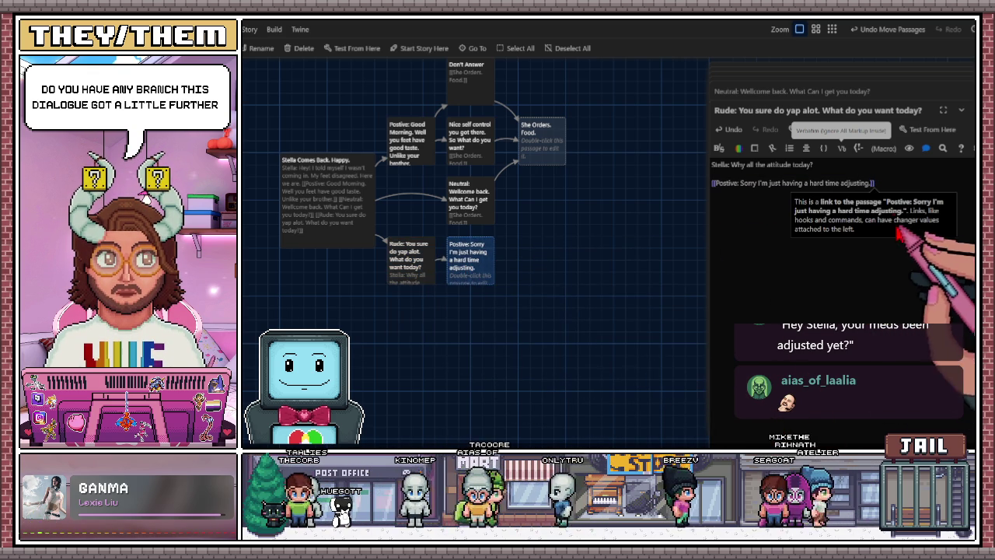
# Begin a second reply link '[[Rude: You'' on a new line below the Postive link
pyautogui.click(881, 185)
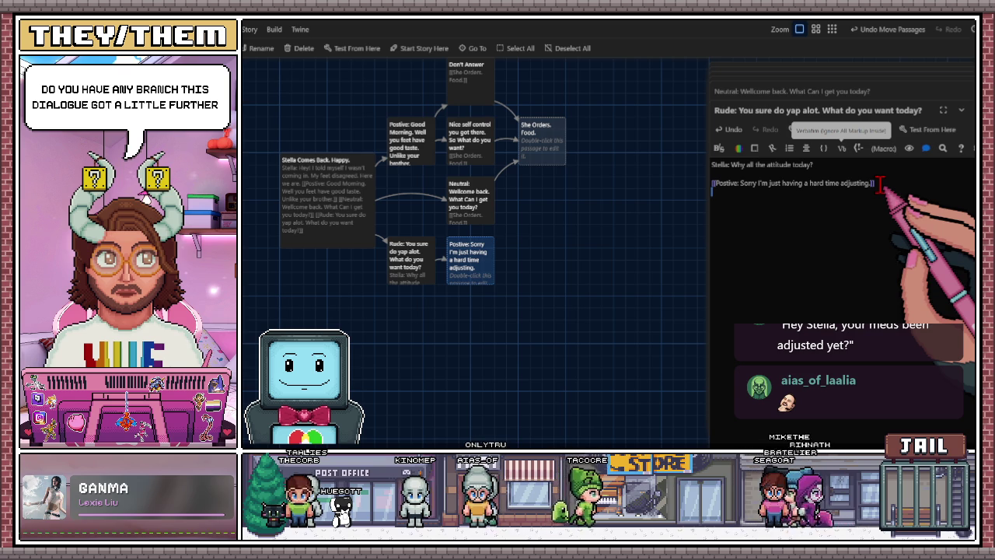
pyautogui.press('Return')
pyautogui.write('[[Rude')
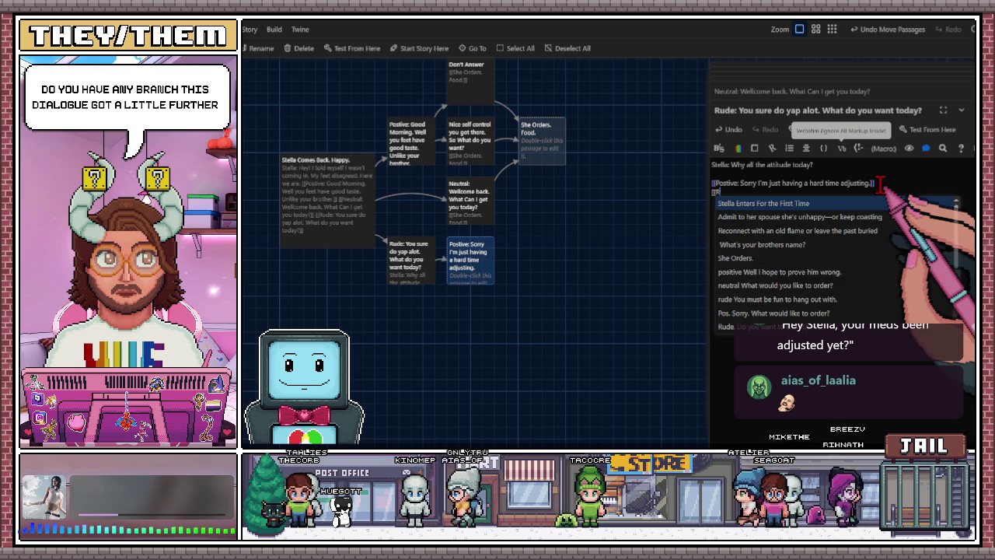
pyautogui.write(':')
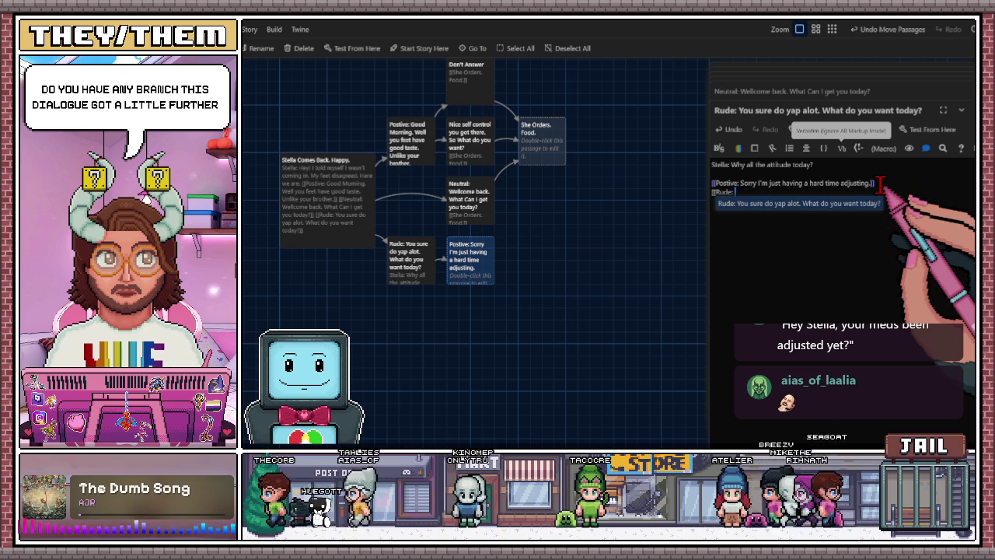
pyautogui.write(" You'r")
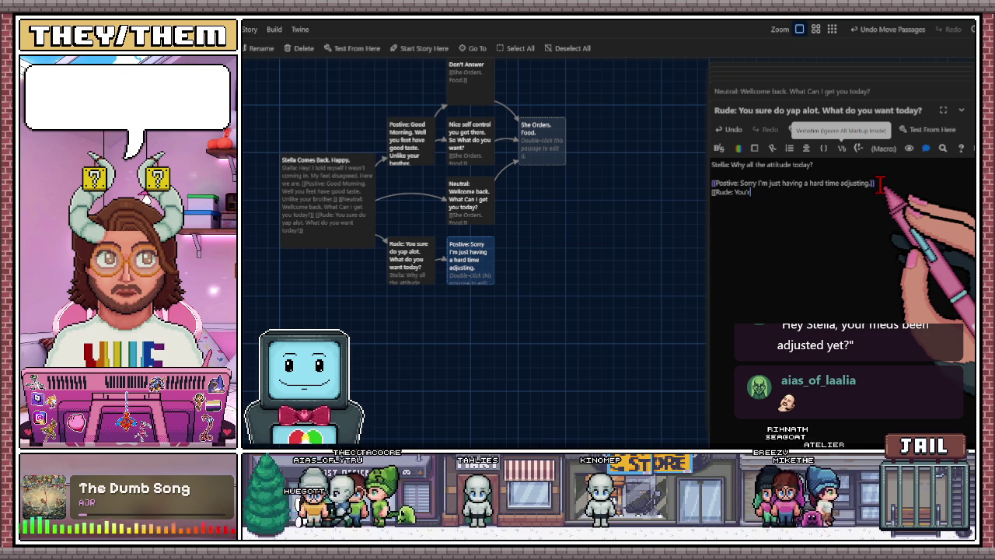
# Reword the second link to read '[[Rude: I have' and return to the end of that line
pyautogui.press('BackSpace')
pyautogui.press('BackSpace')
pyautogui.press('BackSpace')
pyautogui.press('BackSpace')
pyautogui.press('BackSpace')
pyautogui.write('I have')
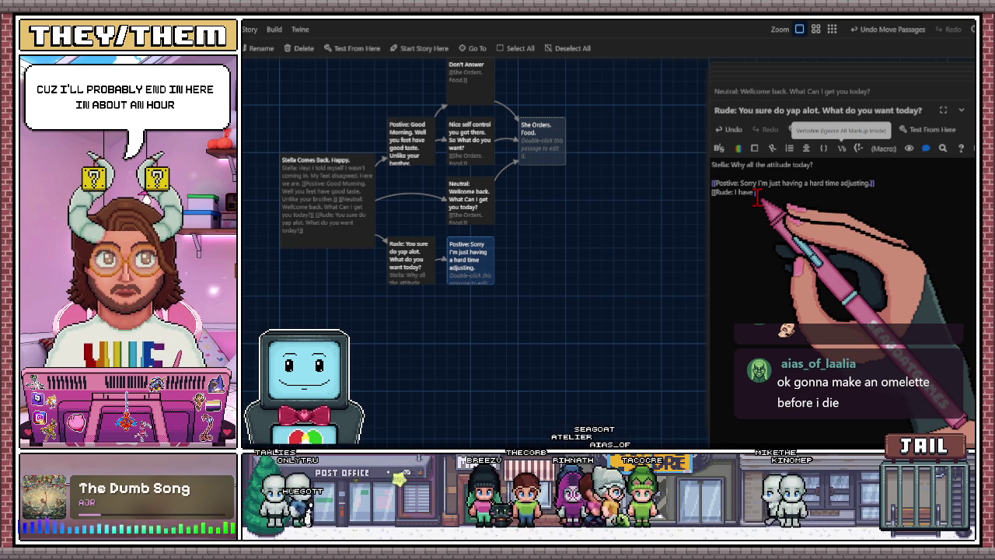
pyautogui.hscroll(-5, 655, 248)
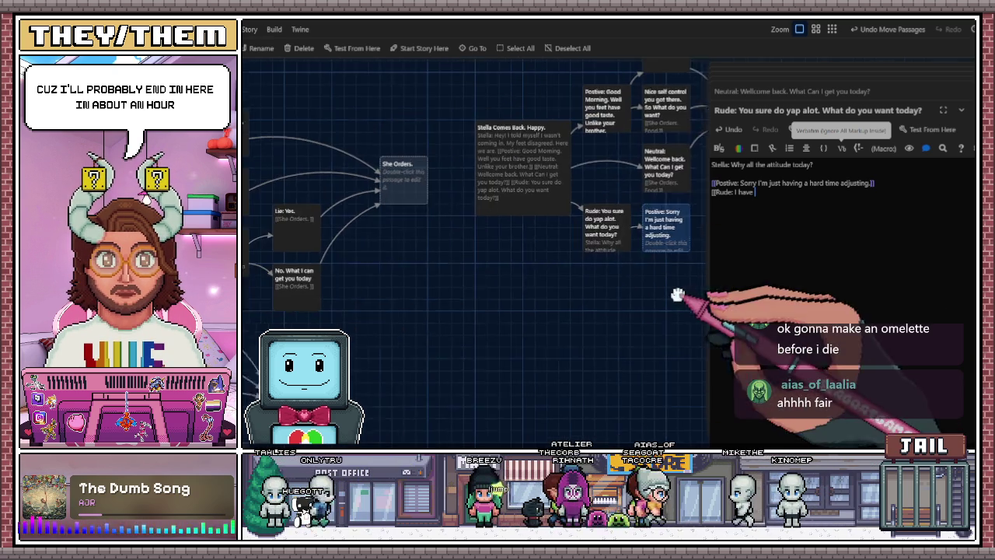
pyautogui.hscroll(5, 486, 299)
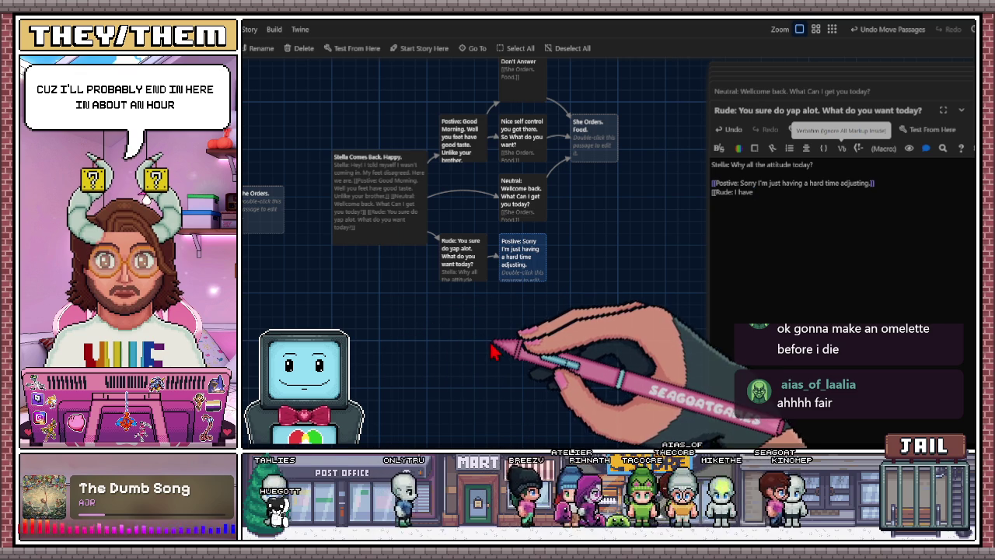
pyautogui.hscroll(1, 482, 365)
pyautogui.moveTo(482, 366); pyautogui.dragTo(466, 362)
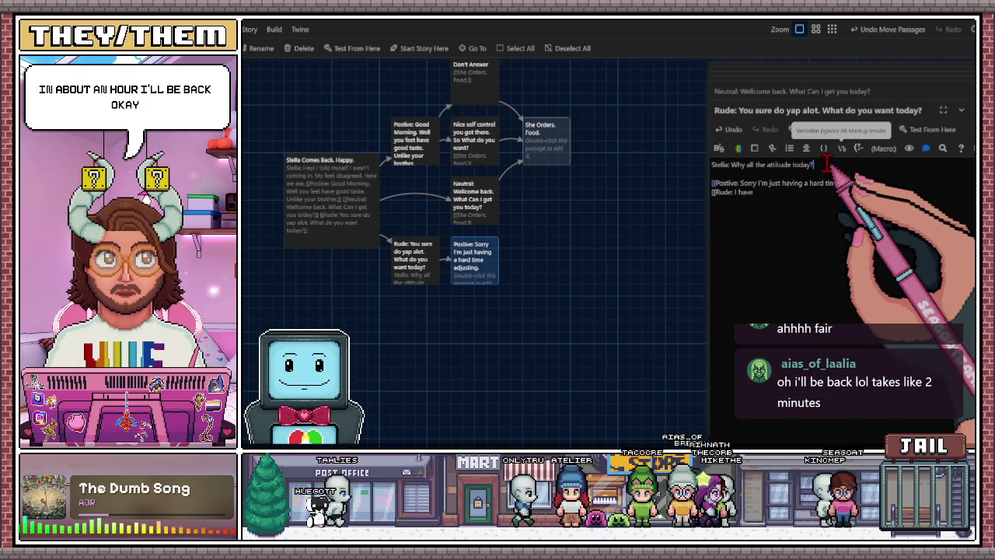
pyautogui.click(800, 199)
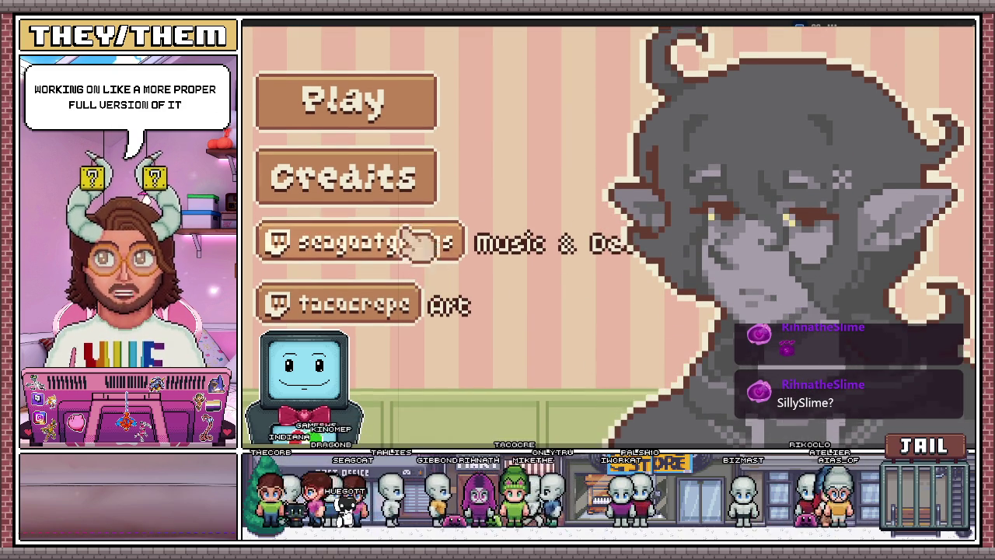
# Start a new cupcake shop game without the tutorial, then exit fullscreen and select the page address
pyautogui.click(356, 101)
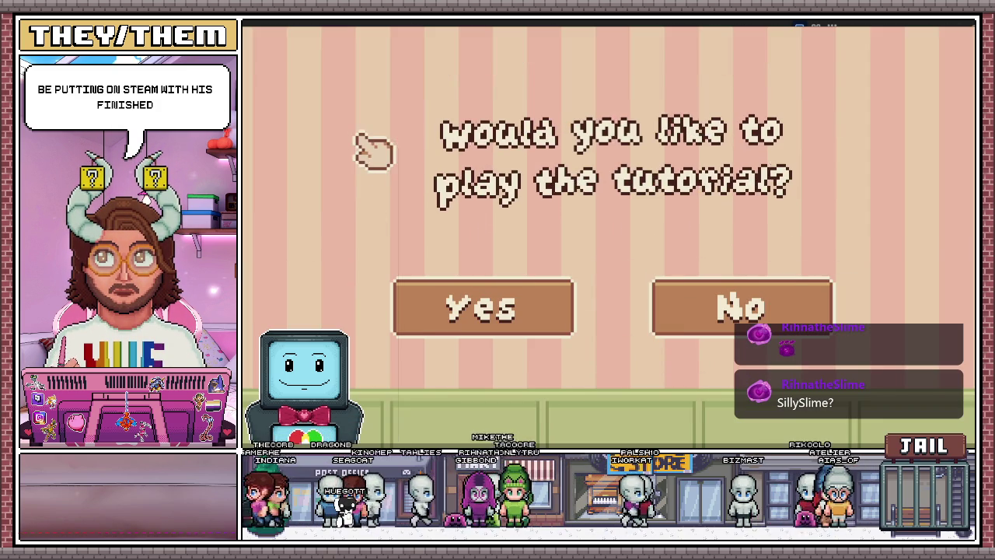
pyautogui.click(668, 302)
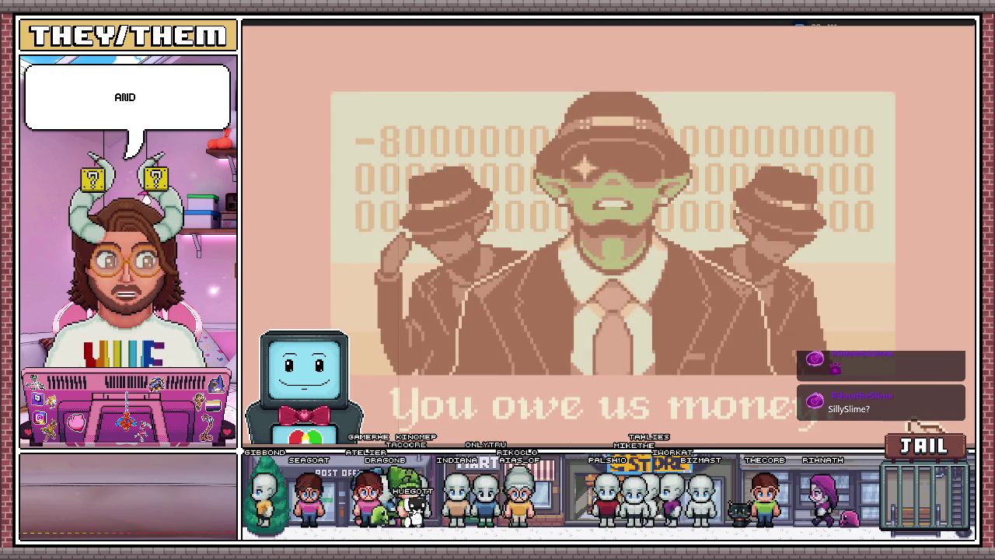
pyautogui.press('Escape')
pyautogui.click(510, 56)
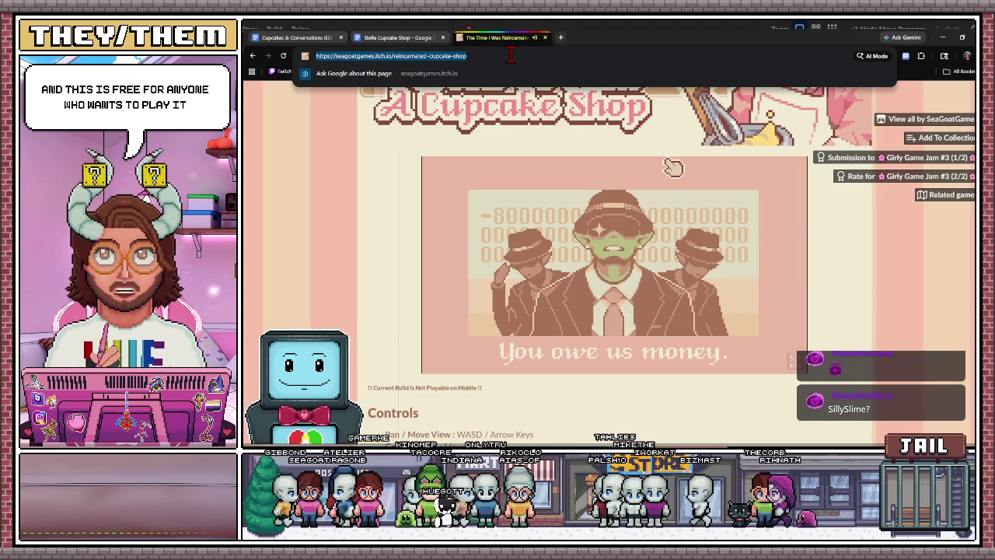
# Dismiss the address suggestions and put the game back in fullscreen at its Day 1 screen
pyautogui.click(573, 98)
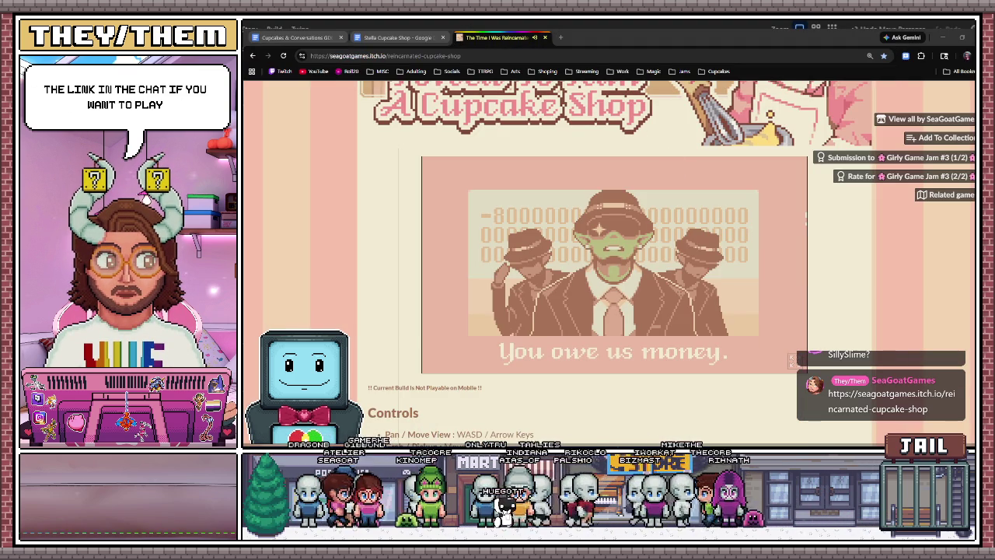
pyautogui.click(794, 362)
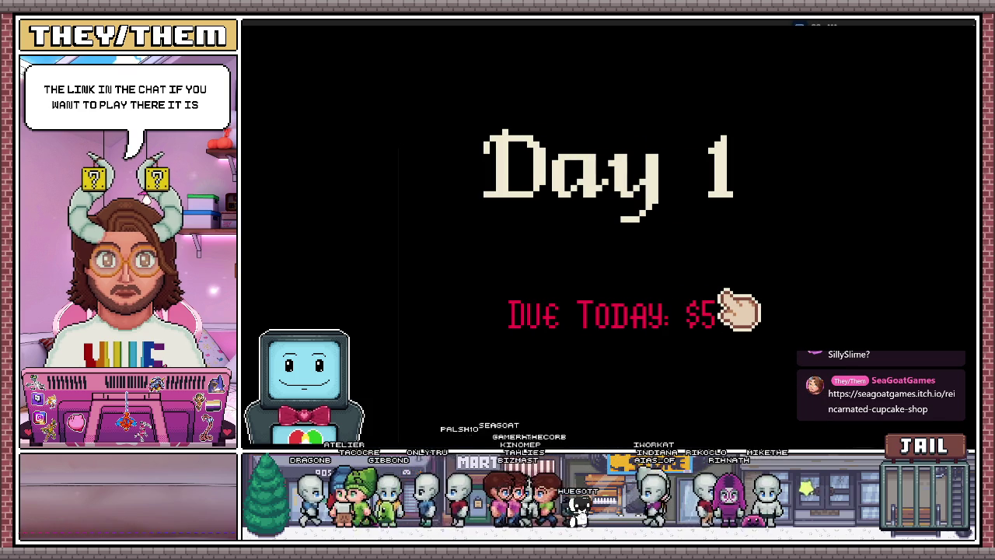
# Mix milk, flour, sugar, butter and a cracked egg in the Day 1 bowl, then switch to the browser
pyautogui.click(738, 311)
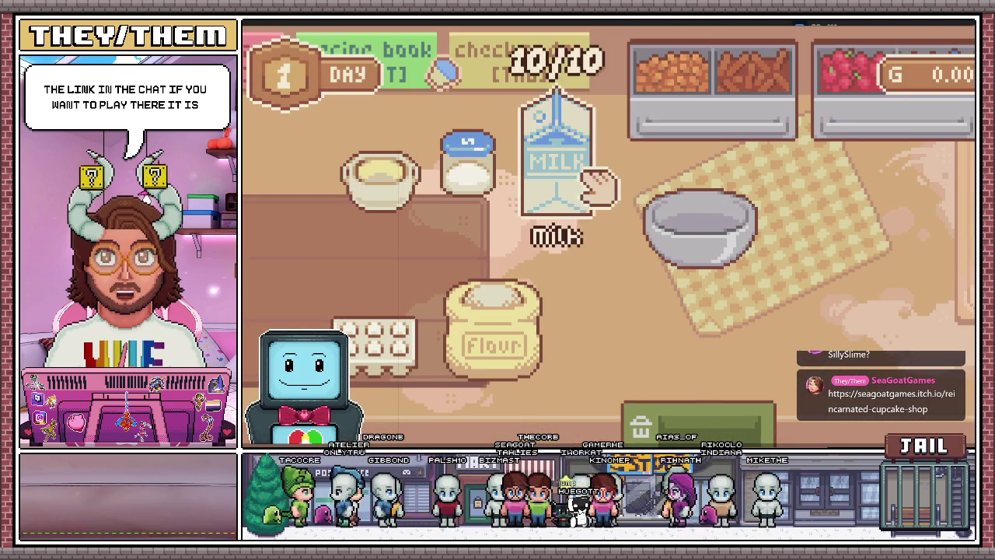
pyautogui.moveTo(596, 185); pyautogui.dragTo(711, 233)
pyautogui.moveTo(534, 322); pyautogui.dragTo(700, 226)
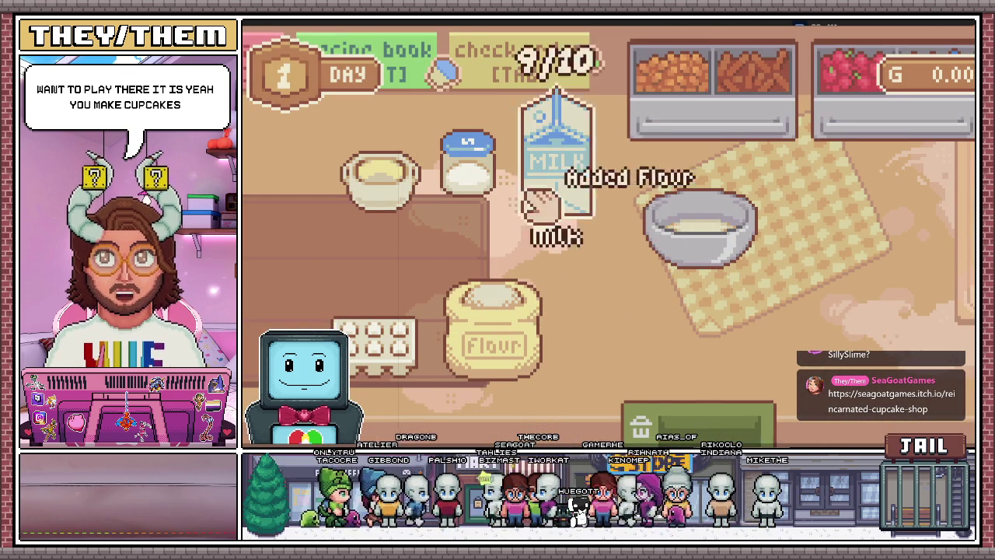
pyautogui.moveTo(466, 167); pyautogui.dragTo(689, 222)
pyautogui.moveTo(381, 190); pyautogui.dragTo(682, 229)
pyautogui.moveTo(366, 342)
pyautogui.mouseDown()
pyautogui.moveTo(691, 223)
pyautogui.moveTo(715, 262)
pyautogui.moveTo(706, 311)
pyautogui.moveTo(582, 289)
pyautogui.mouseUp()
pyautogui.rightClick(691, 222)
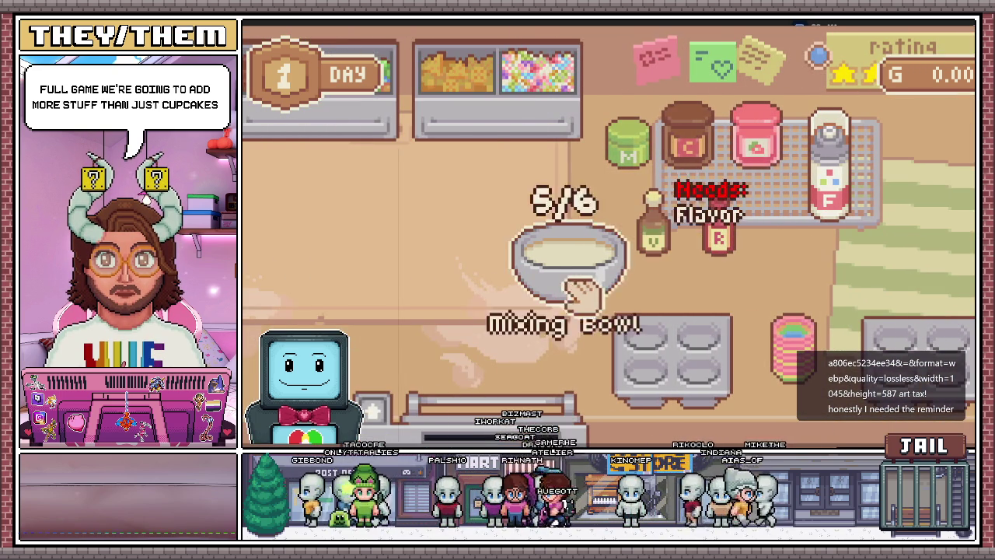
pyautogui.hotkey('alt', 'Tab')
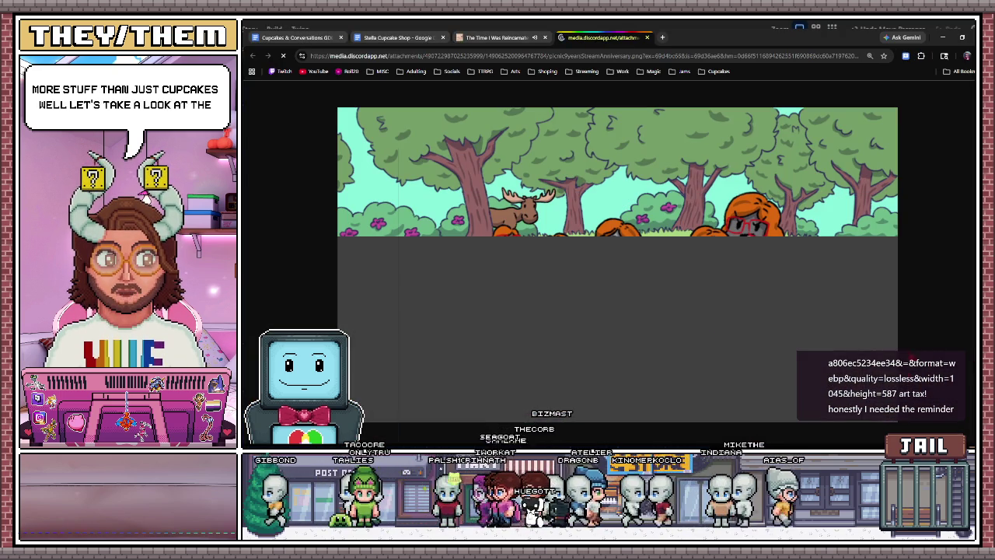
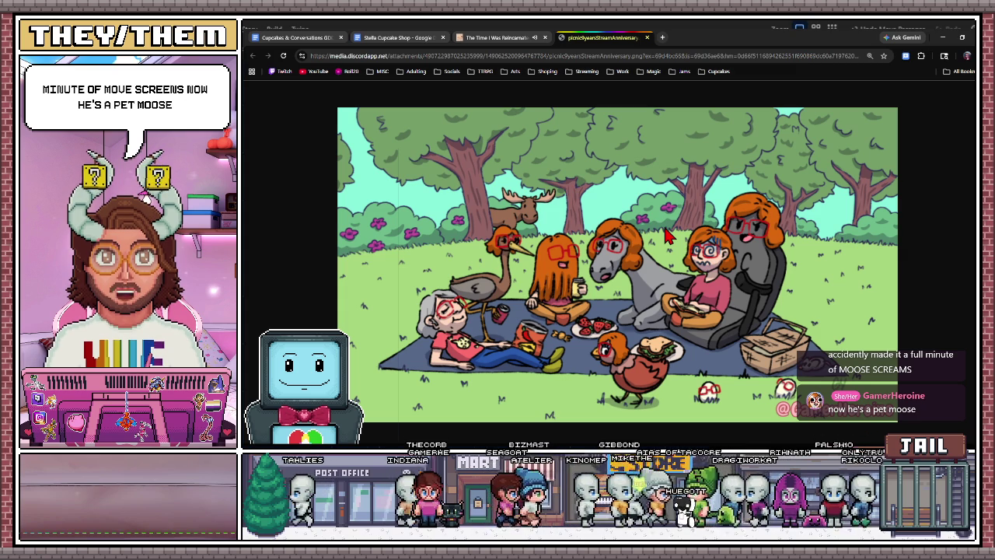
# Switch Chrome to the 'The Time I Was Reincarnated' cupcake shop game tab
pyautogui.click(504, 37)
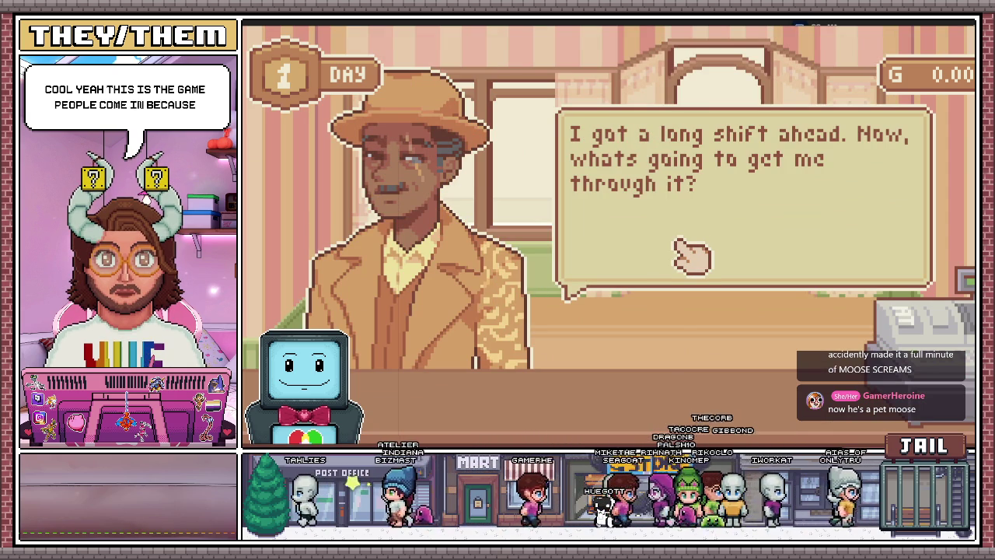
# Take the customer's order and mix a batch of vanilla batter
pyautogui.click(681, 248)
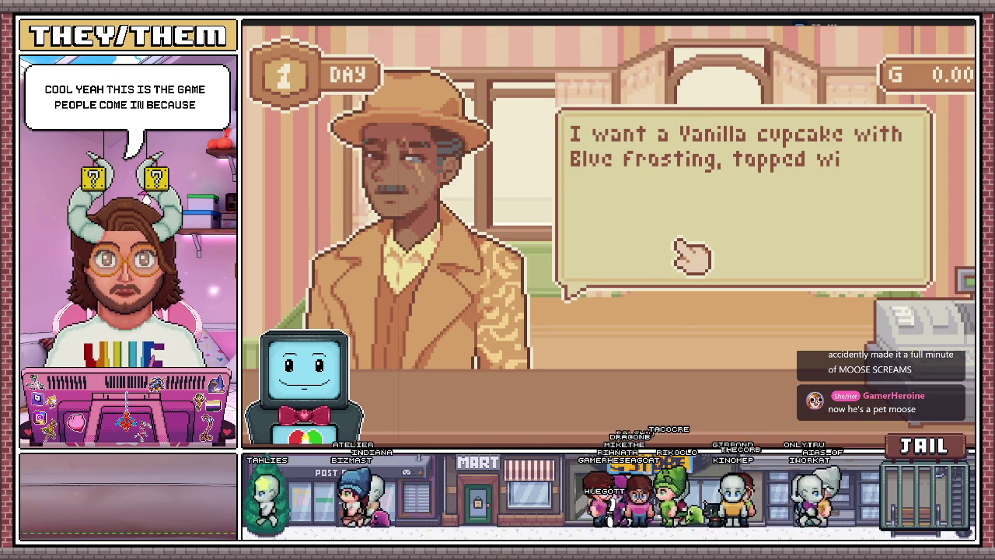
pyautogui.click(673, 239)
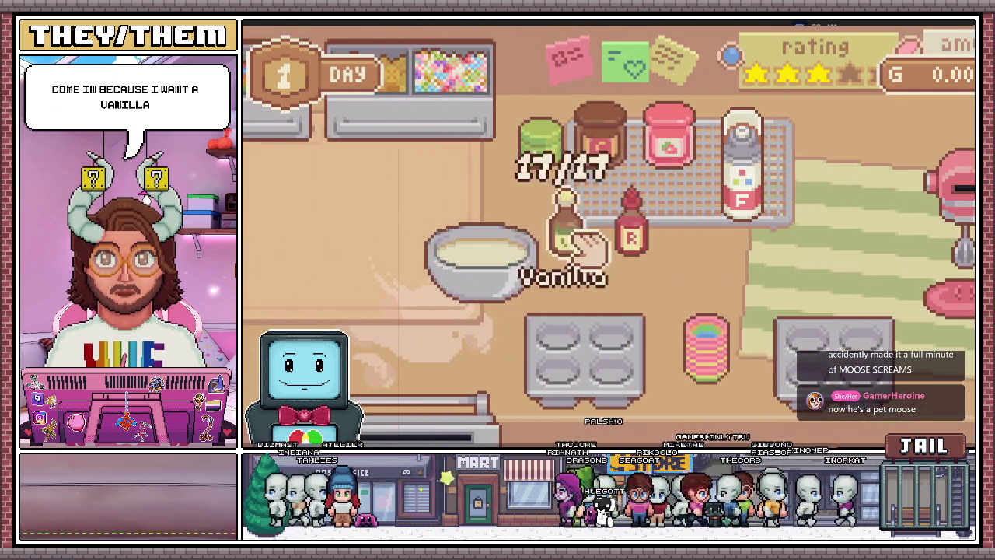
pyautogui.moveTo(589, 247); pyautogui.dragTo(511, 267)
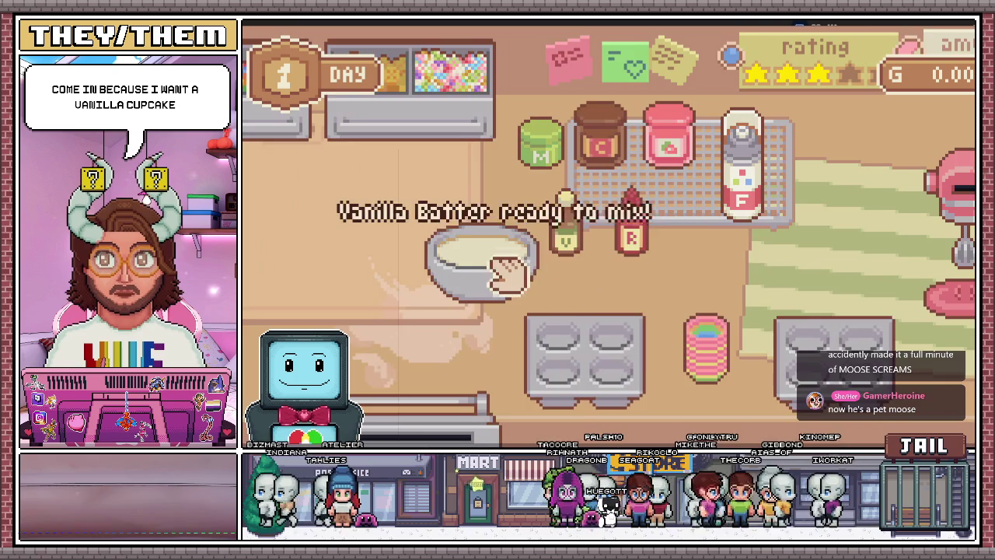
pyautogui.click(774, 206)
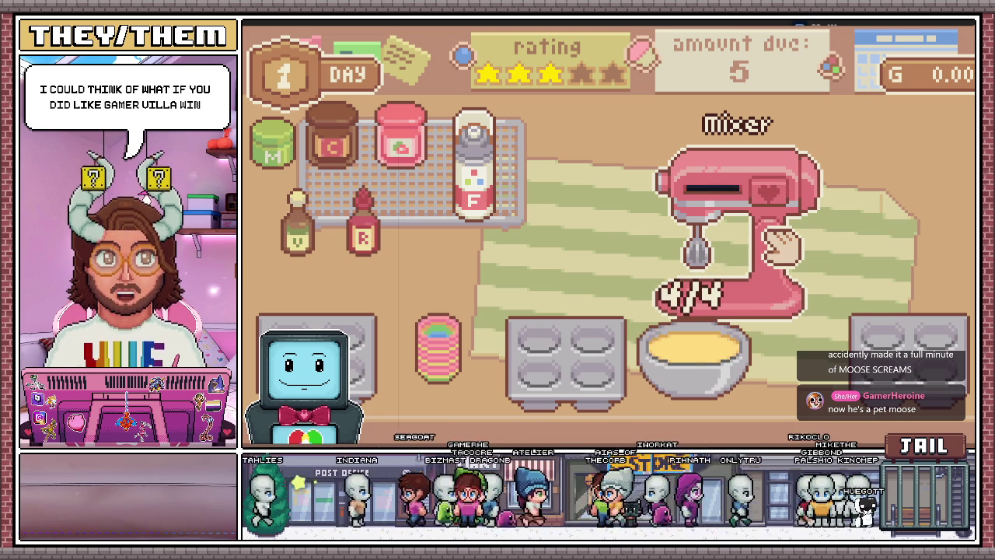
# Line four cupcake cups, pour in the vanilla batter and load the tray into the oven
pyautogui.moveTo(684, 358)
pyautogui.mouseDown()
pyautogui.moveTo(702, 391)
pyautogui.moveTo(582, 328)
pyautogui.moveTo(567, 335)
pyautogui.mouseUp()
pyautogui.moveTo(817, 334)
pyautogui.mouseDown()
pyautogui.moveTo(751, 355)
pyautogui.moveTo(727, 343)
pyautogui.moveTo(751, 374)
pyautogui.moveTo(813, 342)
pyautogui.moveTo(674, 373)
pyautogui.mouseUp()
pyautogui.moveTo(606, 315)
pyautogui.mouseDown()
pyautogui.moveTo(596, 267)
pyautogui.moveTo(685, 369)
pyautogui.moveTo(628, 349)
pyautogui.moveTo(610, 264)
pyautogui.mouseUp()
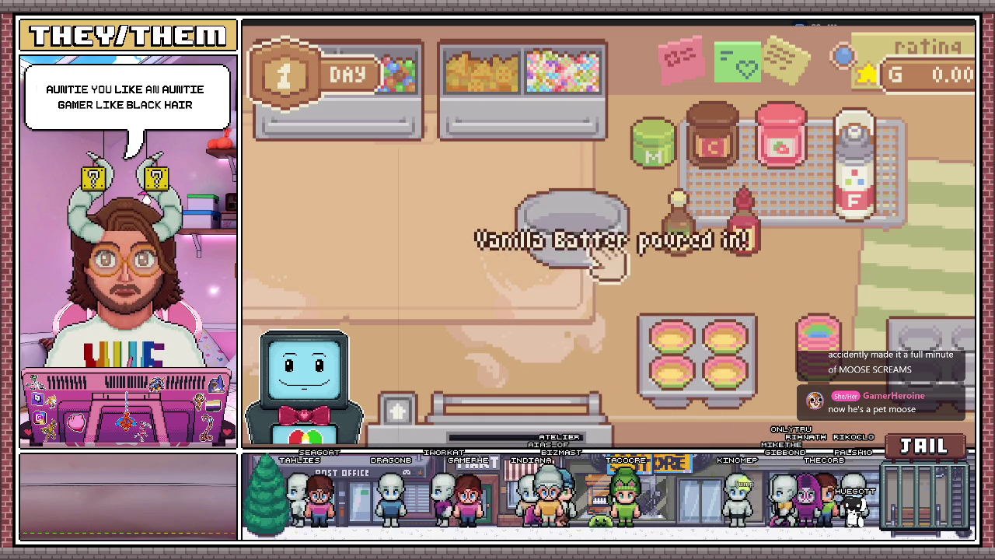
pyautogui.moveTo(696, 360); pyautogui.dragTo(518, 396)
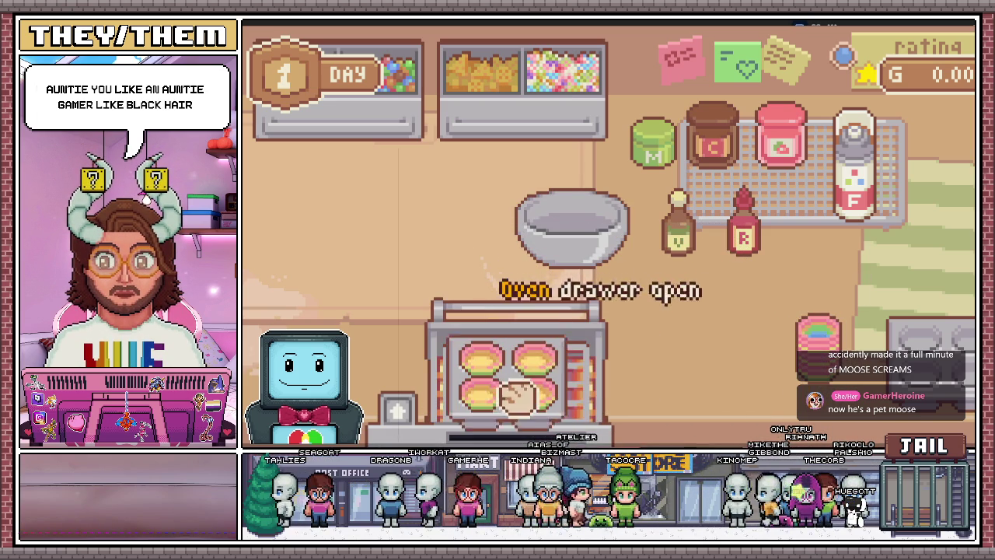
# Bake the vanilla cupcakes, take the pan out and set one cupcake on the counter
pyautogui.click(412, 406)
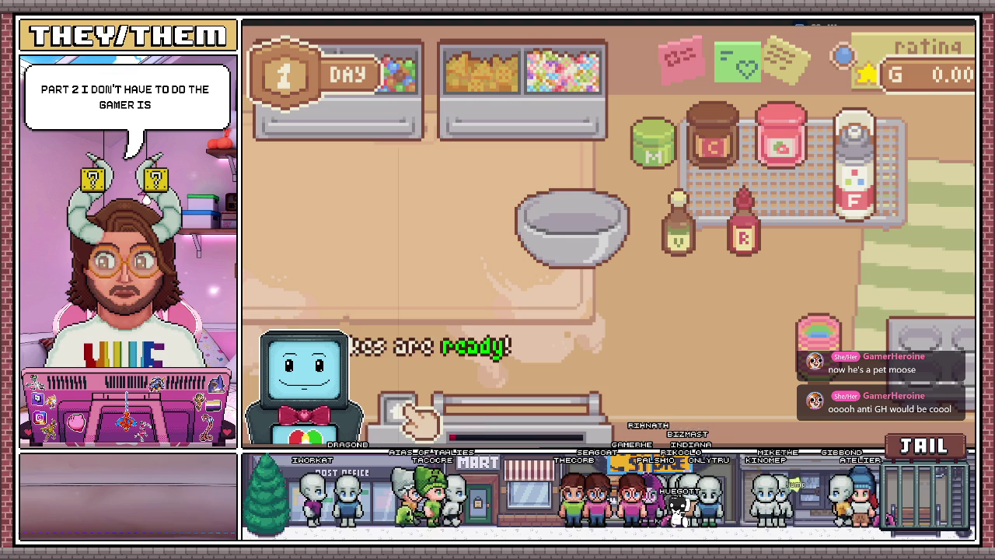
pyautogui.click(537, 422)
pyautogui.moveTo(548, 420); pyautogui.dragTo(444, 227)
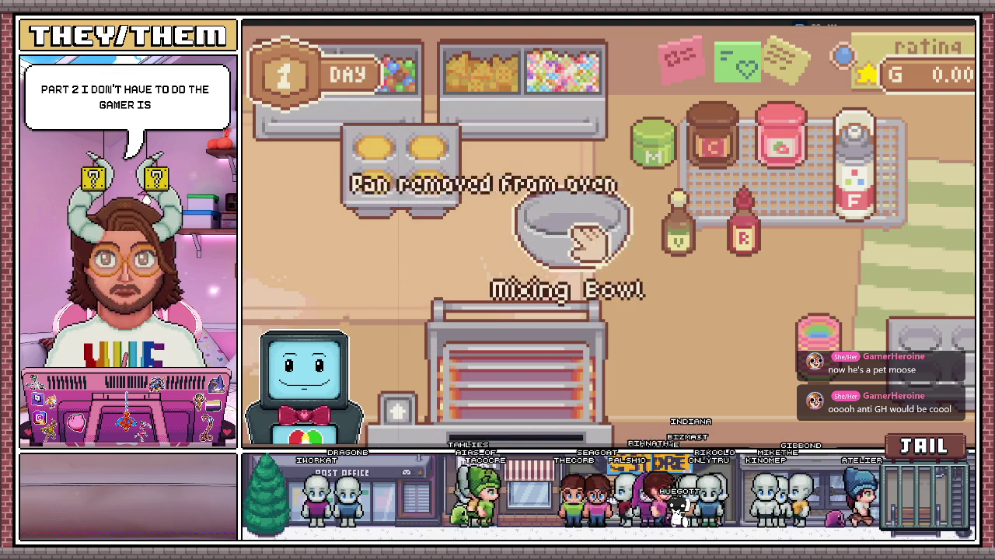
pyautogui.moveTo(573, 226); pyautogui.dragTo(755, 378)
pyautogui.moveTo(456, 288); pyautogui.dragTo(566, 262)
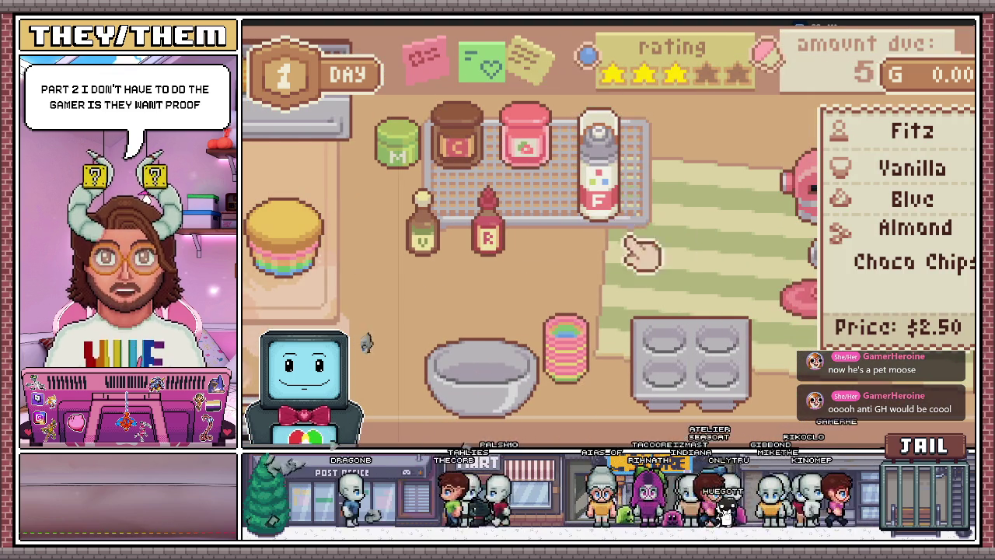
# Cover the vanilla cupcake with blue frosting
pyautogui.rightClick(610, 189)
pyautogui.scroll(-1, 608, 194)
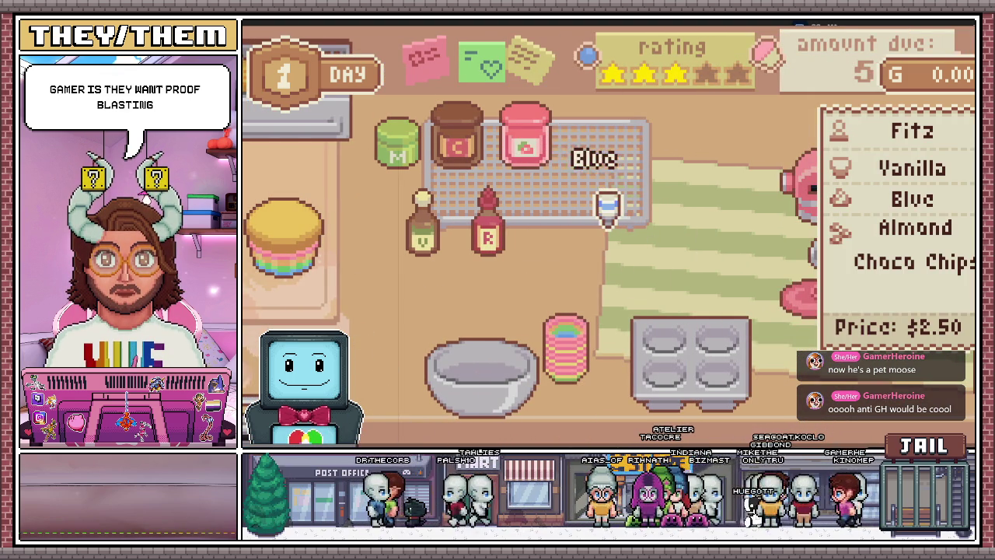
pyautogui.moveTo(489, 170)
pyautogui.mouseDown()
pyautogui.moveTo(487, 191)
pyautogui.moveTo(492, 180)
pyautogui.mouseUp()
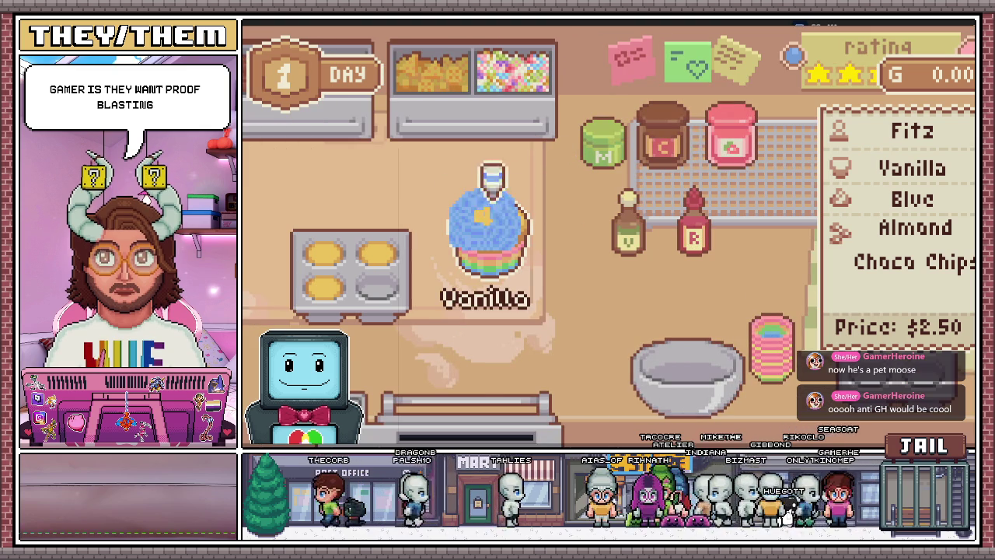
pyautogui.rightClick(517, 206)
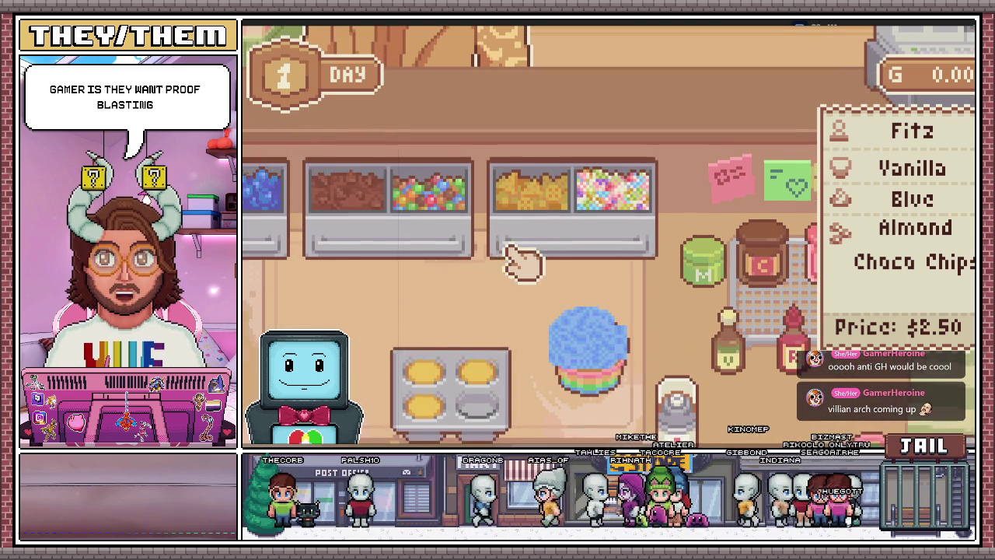
# Top the cupcake with three almonds and chocolate chips, then serve it to the customer
pyautogui.click(435, 211)
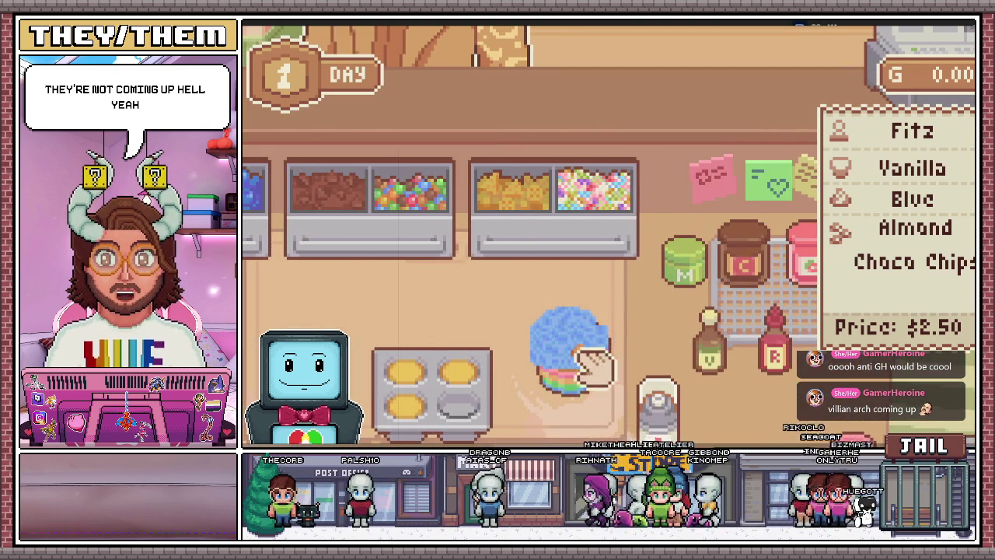
pyautogui.click(560, 342)
pyautogui.click(459, 206)
pyautogui.click(489, 311)
pyautogui.click(478, 207)
pyautogui.click(506, 317)
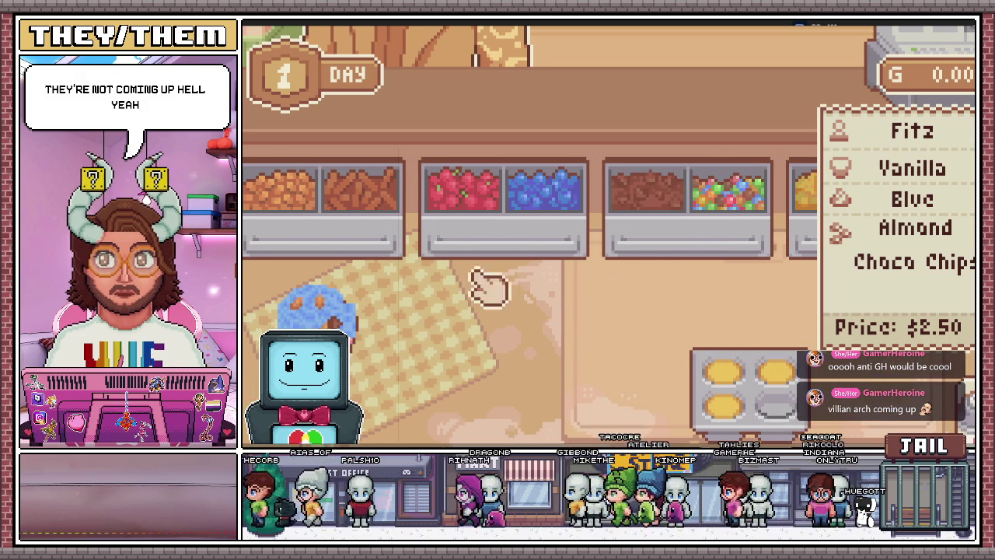
pyautogui.click(675, 211)
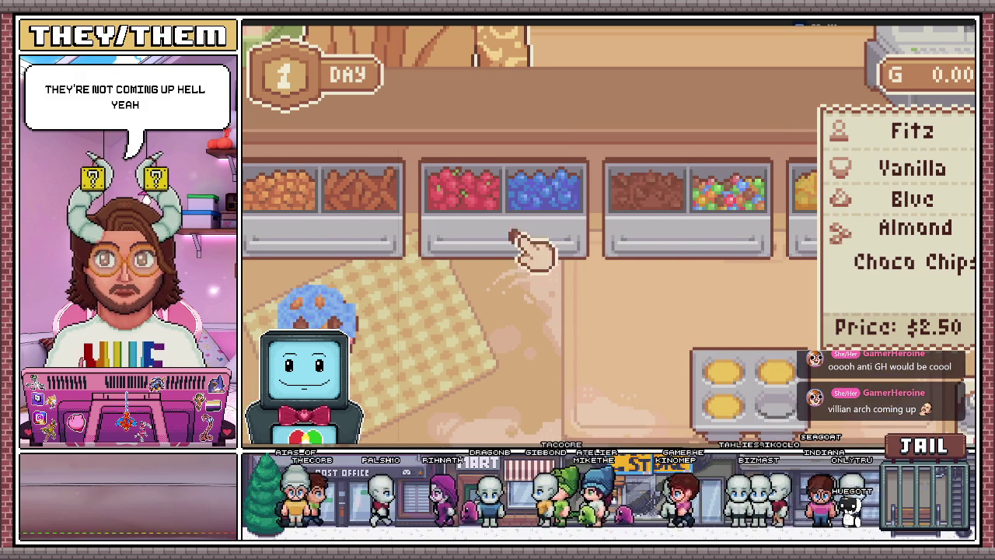
pyautogui.moveTo(315, 311)
pyautogui.mouseDown()
pyautogui.moveTo(331, 334)
pyautogui.moveTo(416, 358)
pyautogui.moveTo(420, 350)
pyautogui.mouseUp()
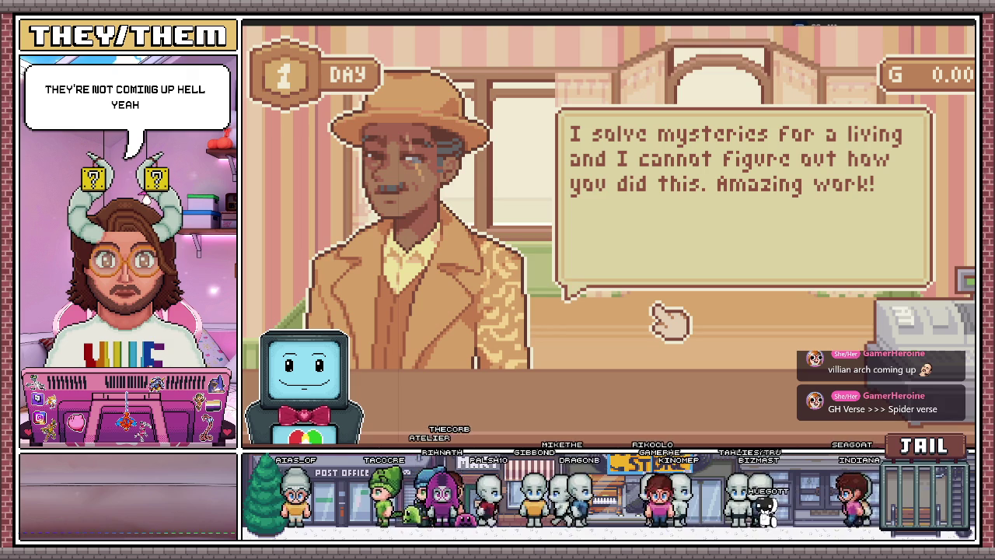
# Lower the music volume, then collect the Perfect-rated $4.95 payment with its $2.45 tip
pyautogui.press('Escape')
pyautogui.moveTo(816, 183); pyautogui.dragTo(764, 191)
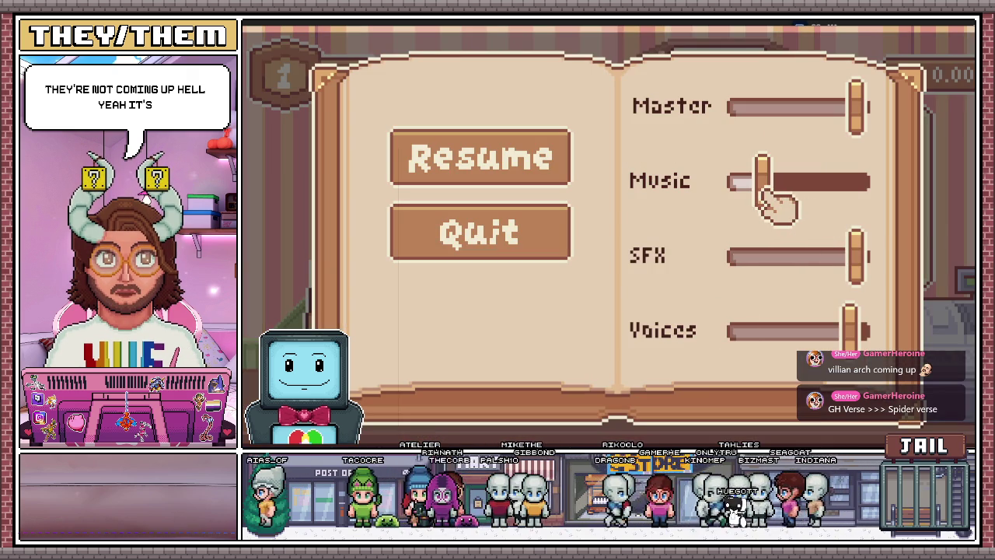
pyautogui.click(506, 167)
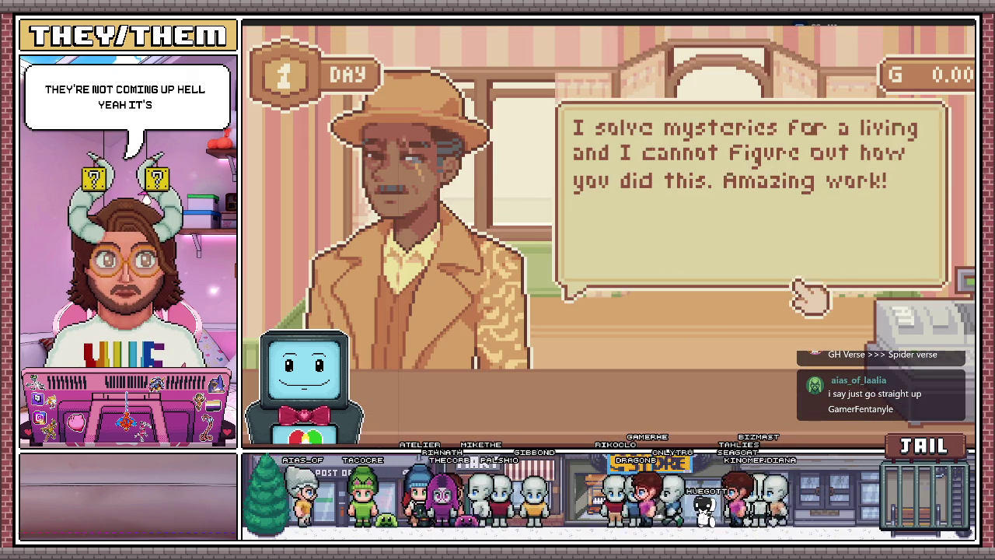
pyautogui.click(795, 289)
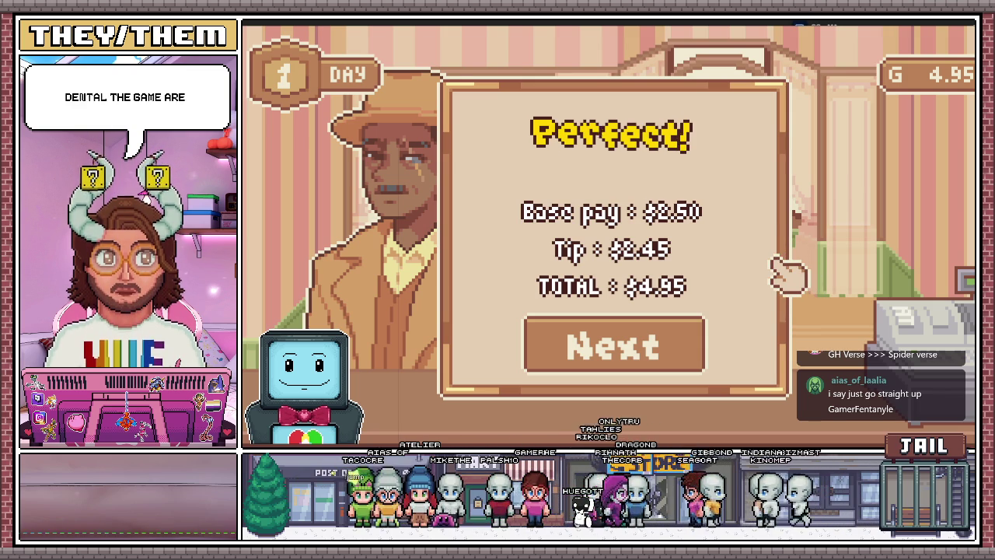
pyautogui.click(677, 342)
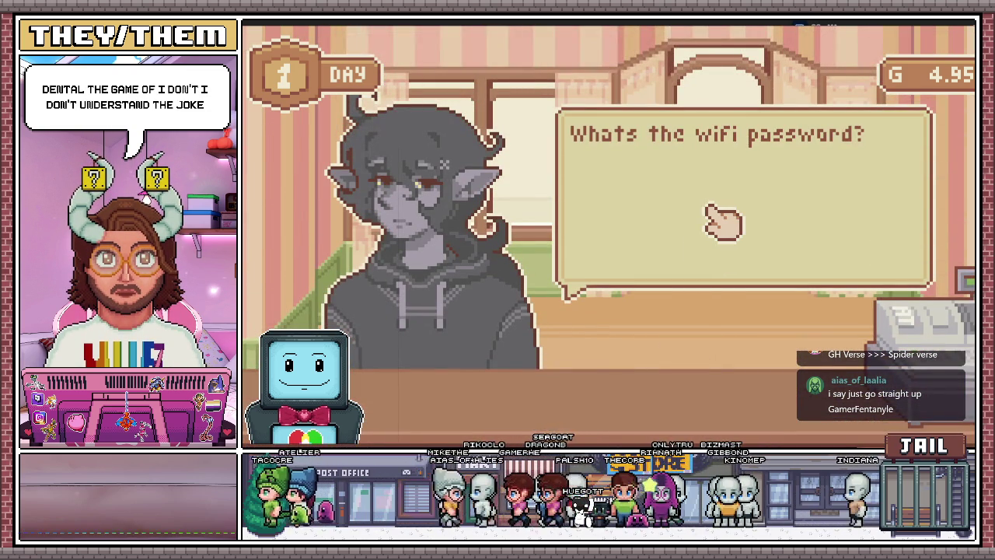
# Advance the new customer's dialogue to their matcha cupcake with almonds order
pyautogui.click(720, 222)
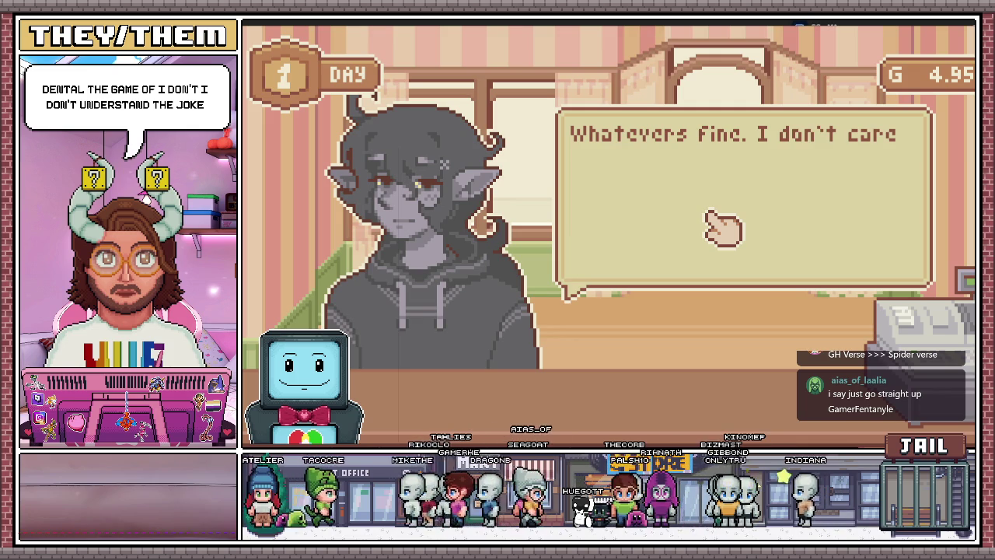
pyautogui.click(716, 224)
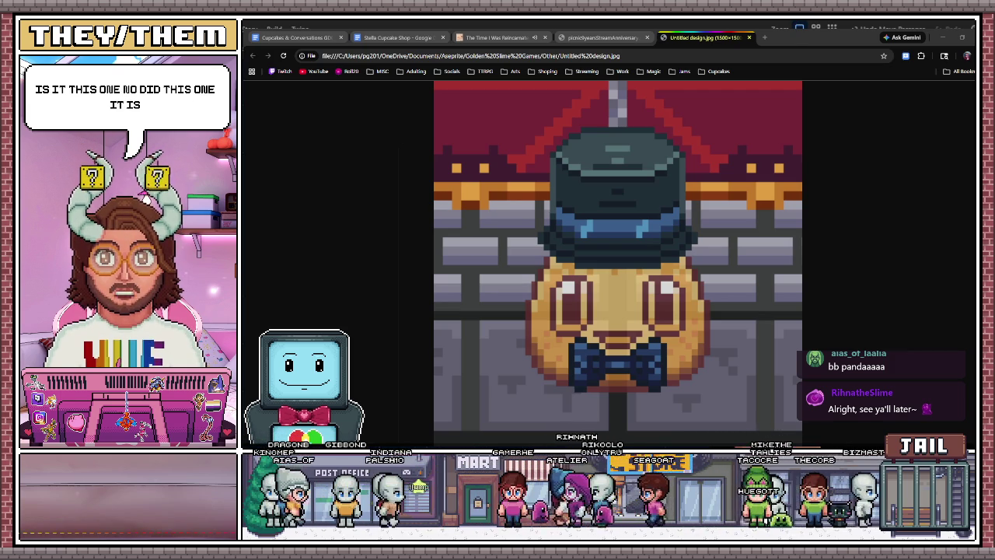
# Close the Untitled design, Gold.gif and picnic image tabs to get back to the game
pyautogui.hotkey('alt', 'Tab')
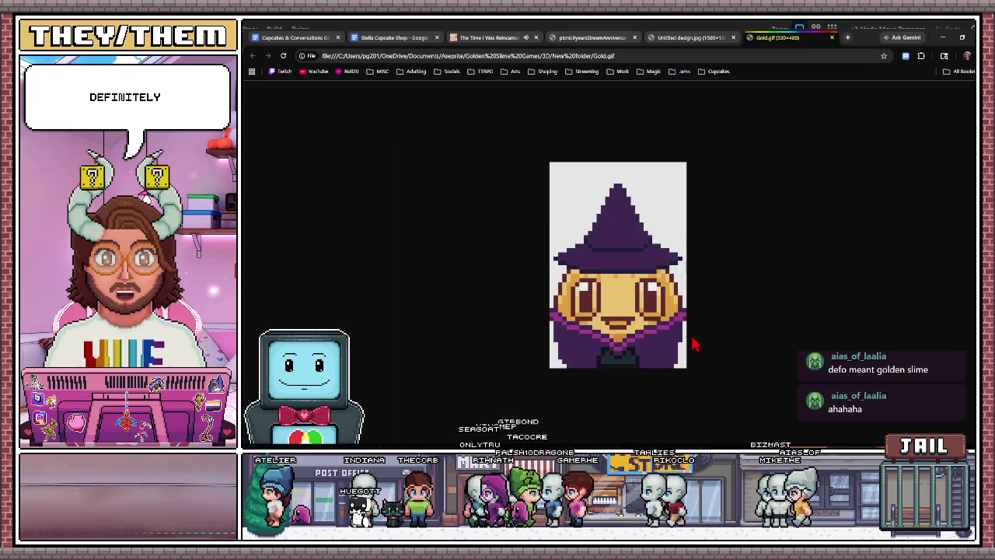
pyautogui.middleClick(739, 45)
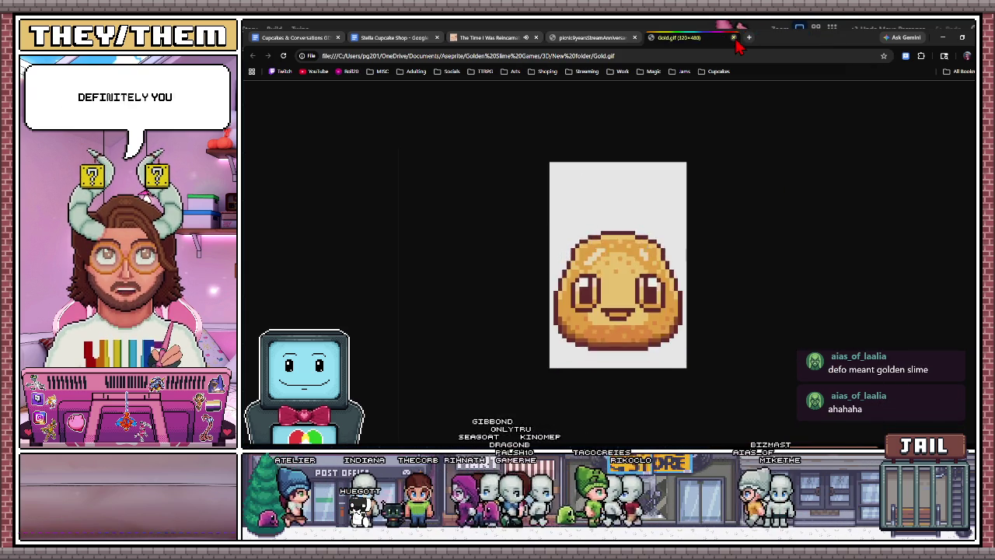
pyautogui.click(713, 37)
pyautogui.click(646, 38)
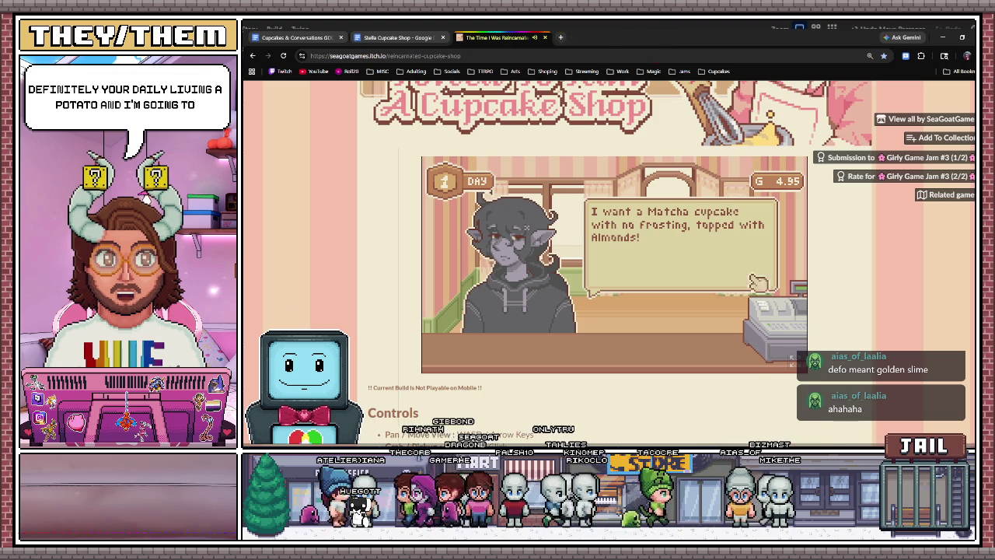